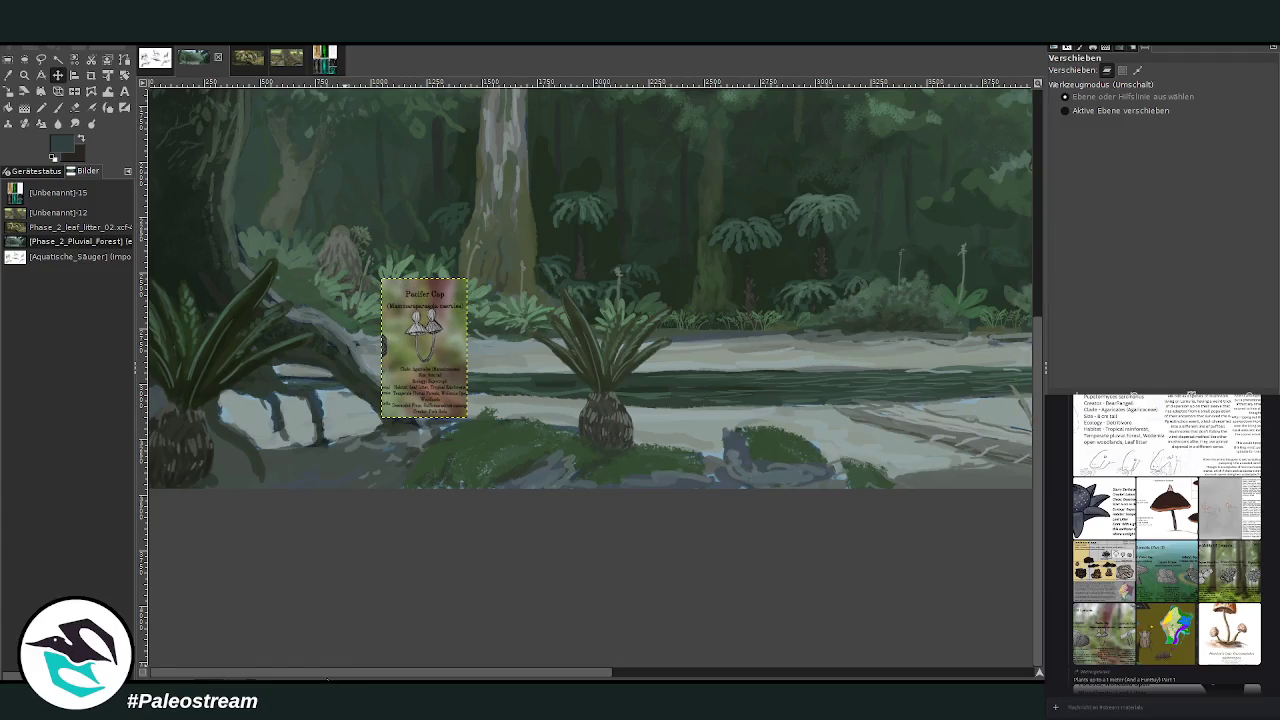
- Zoom in on the fallen log, left cycad and Pacifer Cap card, then pick a lighter grey-green paint
left_click(25, 75)
left_click_drag(198, 208, 400, 488)
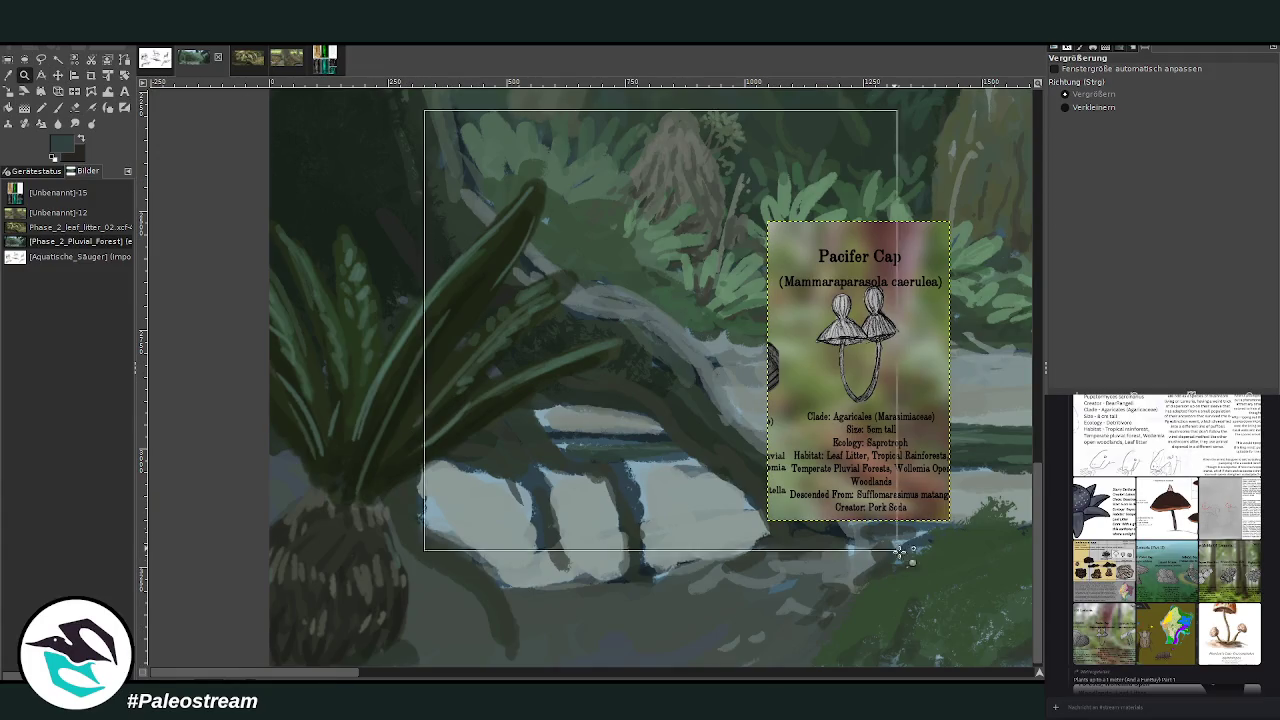
left_click_drag(418, 106, 908, 560)
left_click(57, 107)
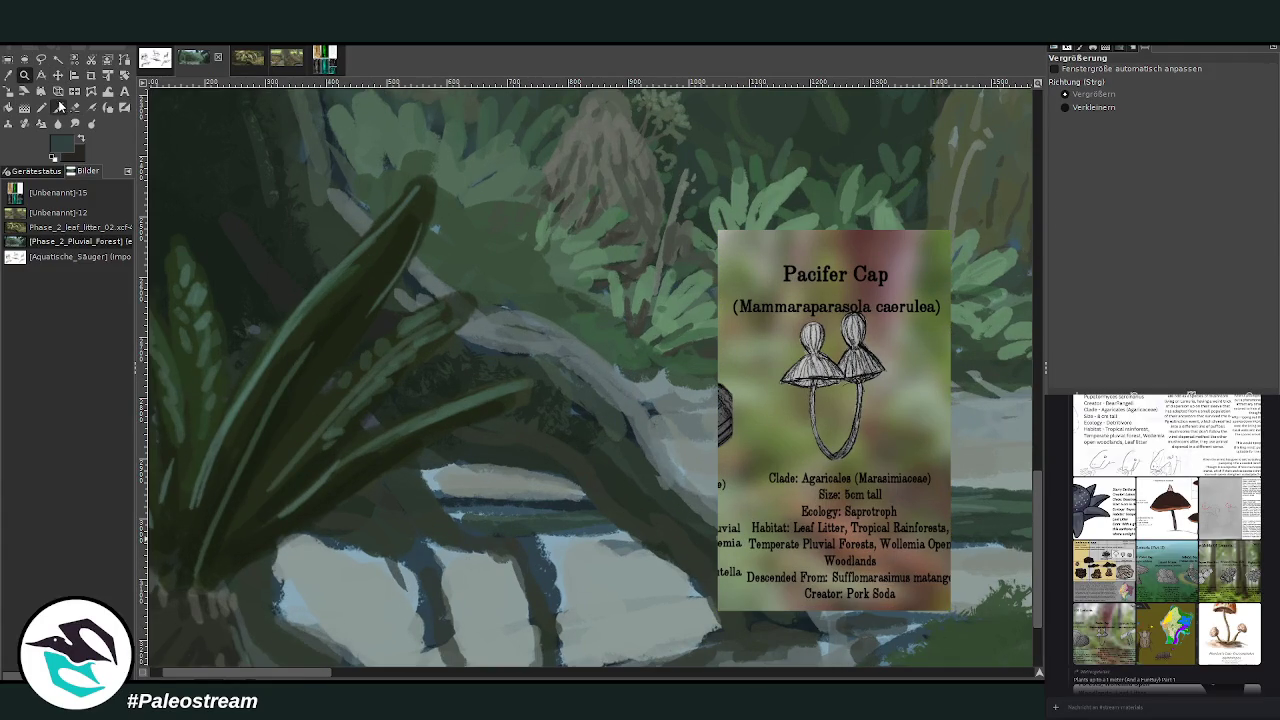
left_click(1009, 352, "ctrl")
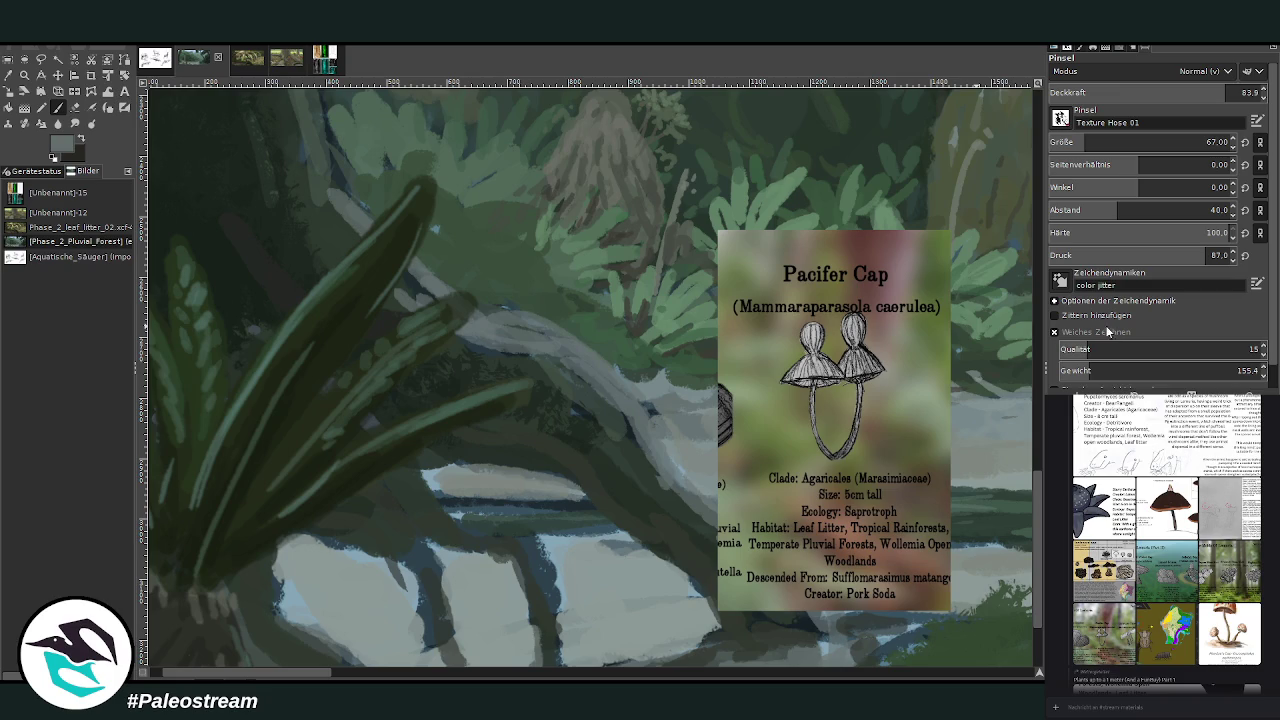
- Set the brush to size 29 and spacing 7, then stamp small pale mushrooms on the log
left_click(1004, 340, "ctrl")
left_click_drag(1201, 92, 1206, 92)
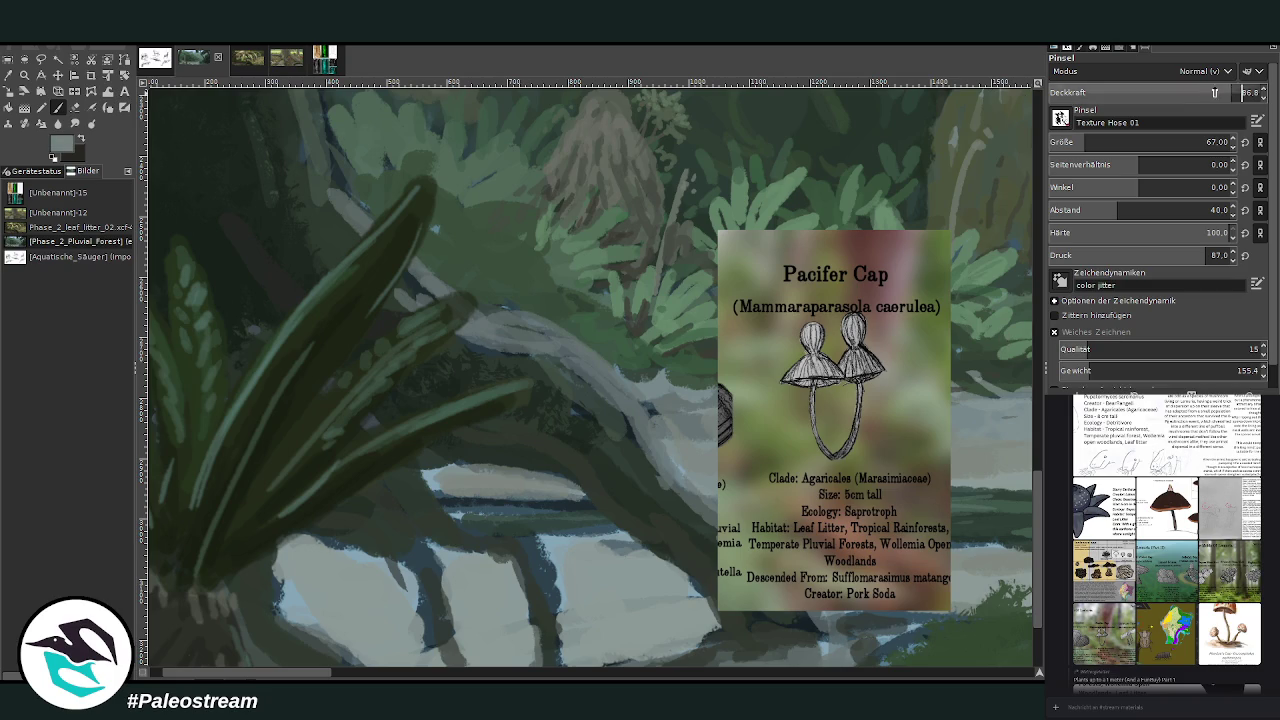
left_click_drag(1084, 142, 1068, 142)
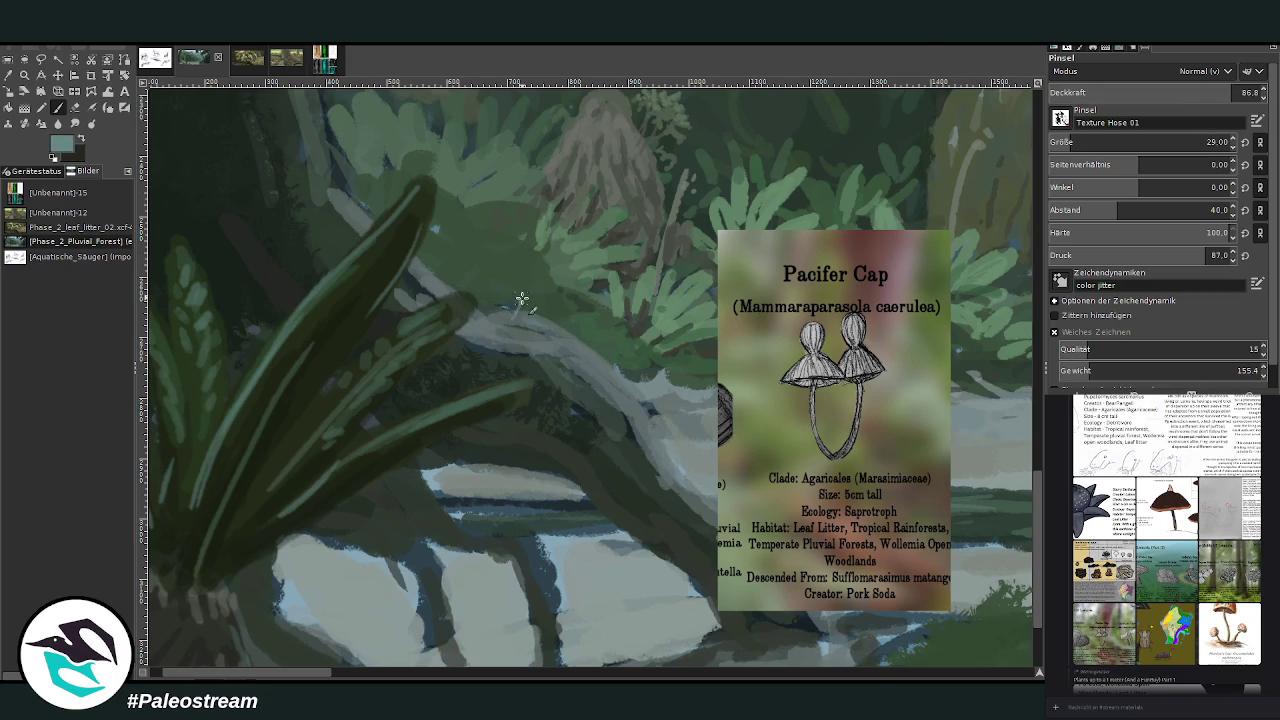
mouse_move(523, 300)
left_mouse_down()
mouse_move(520, 285)
mouse_move(545, 294)
left_mouse_up()
left_click(1072, 211)
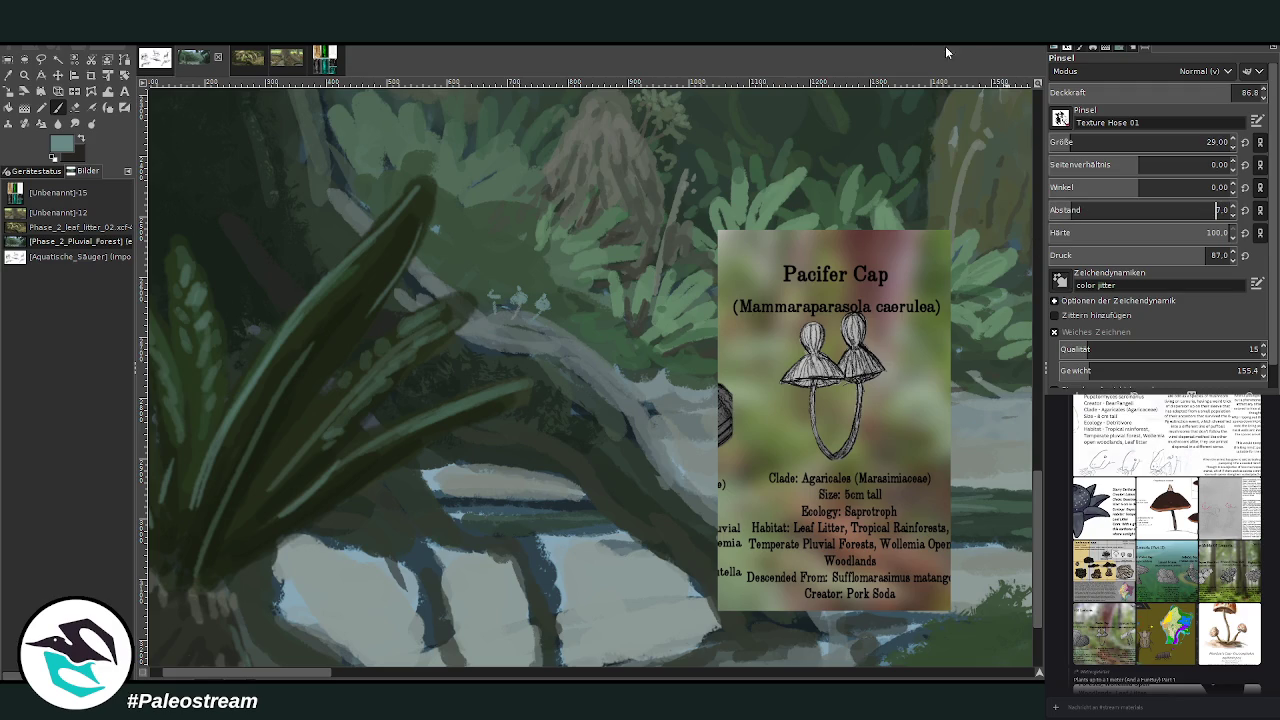
left_click(479, 290)
left_click(451, 276)
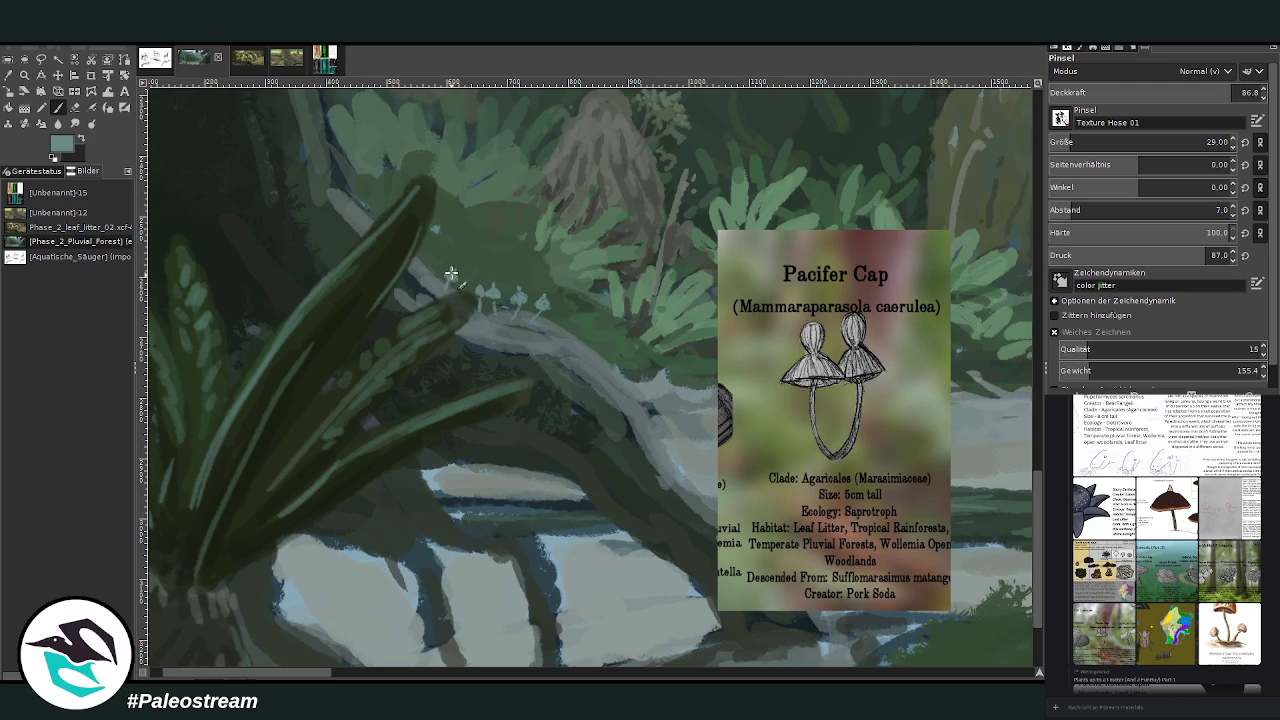
left_click(502, 305)
- At opacity 79.5, add more mushrooms lower on the log and pick a brighter green-grey
scroll(897, 613, "up", 3)
scroll(600, 630, "up", 2)
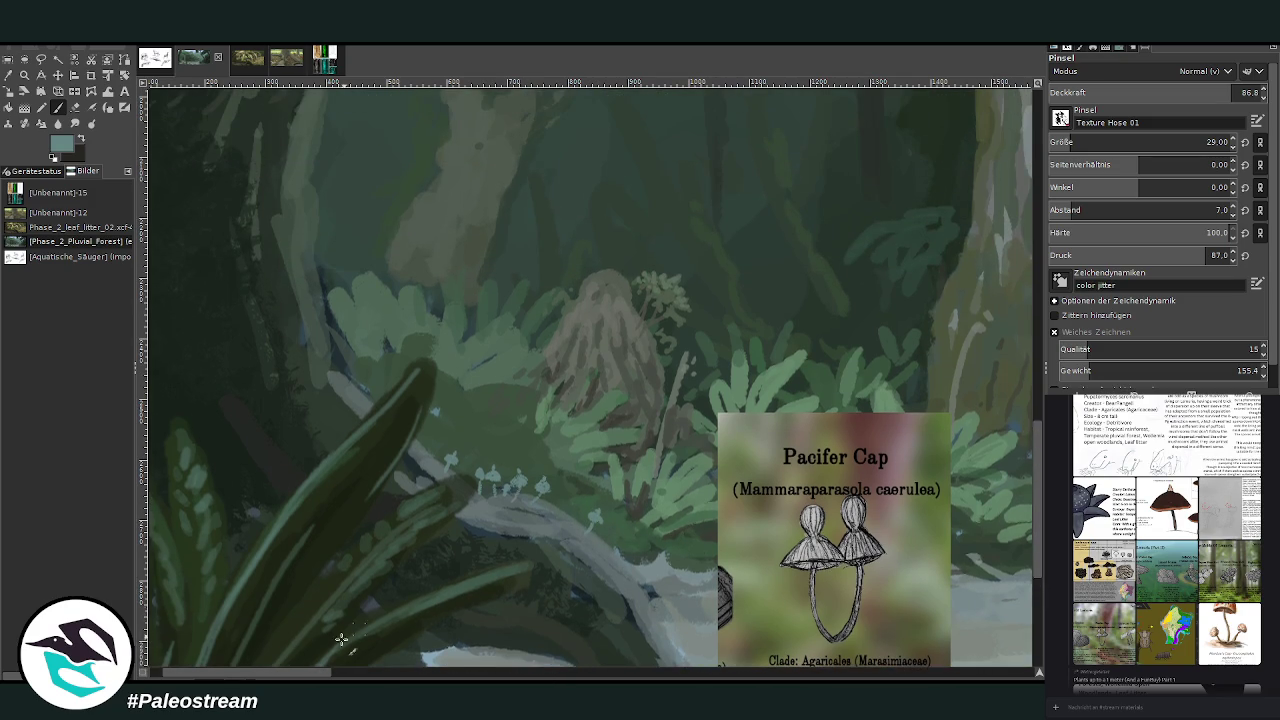
scroll(287, 675, "left", 2)
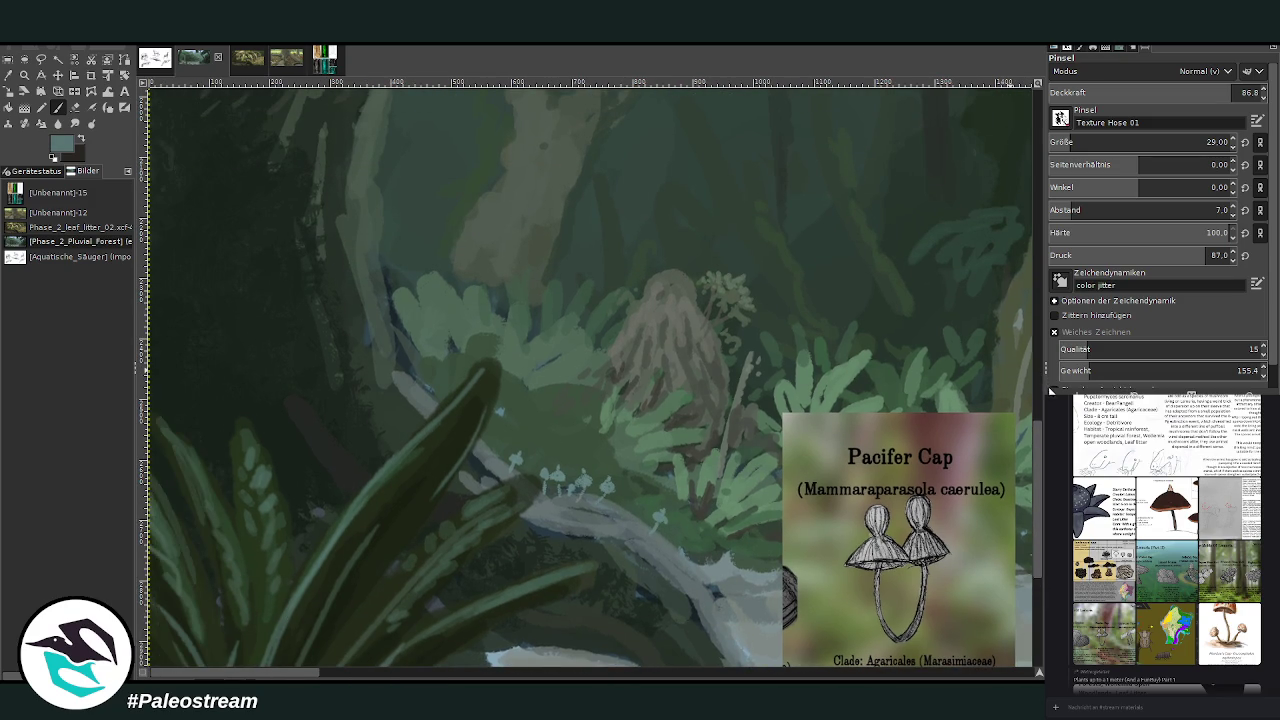
left_click(1215, 92)
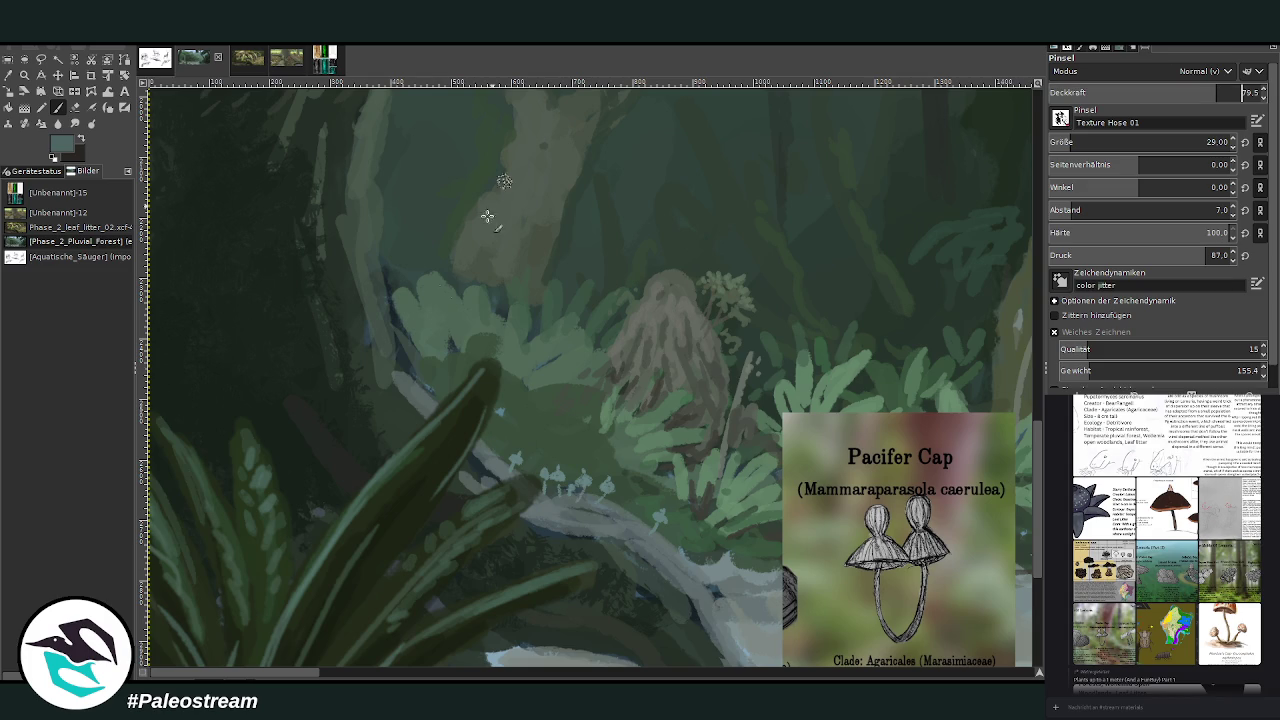
left_click(382, 412)
left_click(398, 409)
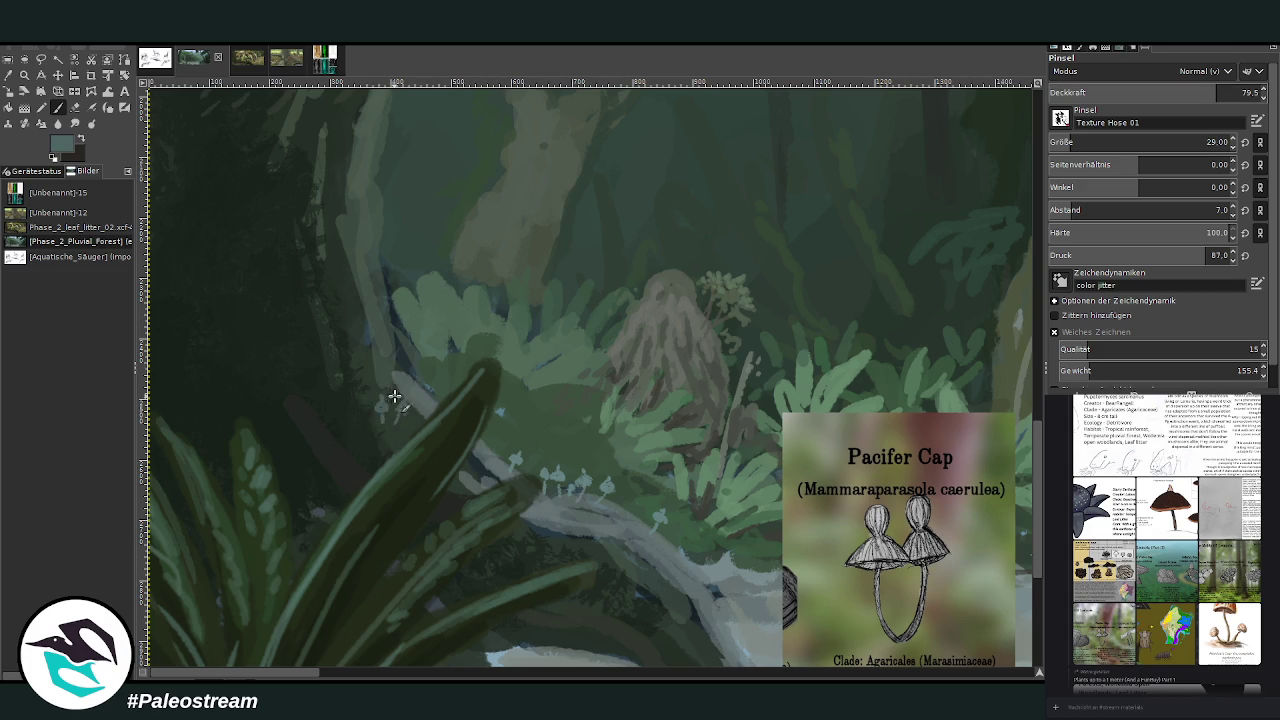
left_click(484, 470)
left_click(910, 343, "ctrl")
left_click(1020, 358, "ctrl")
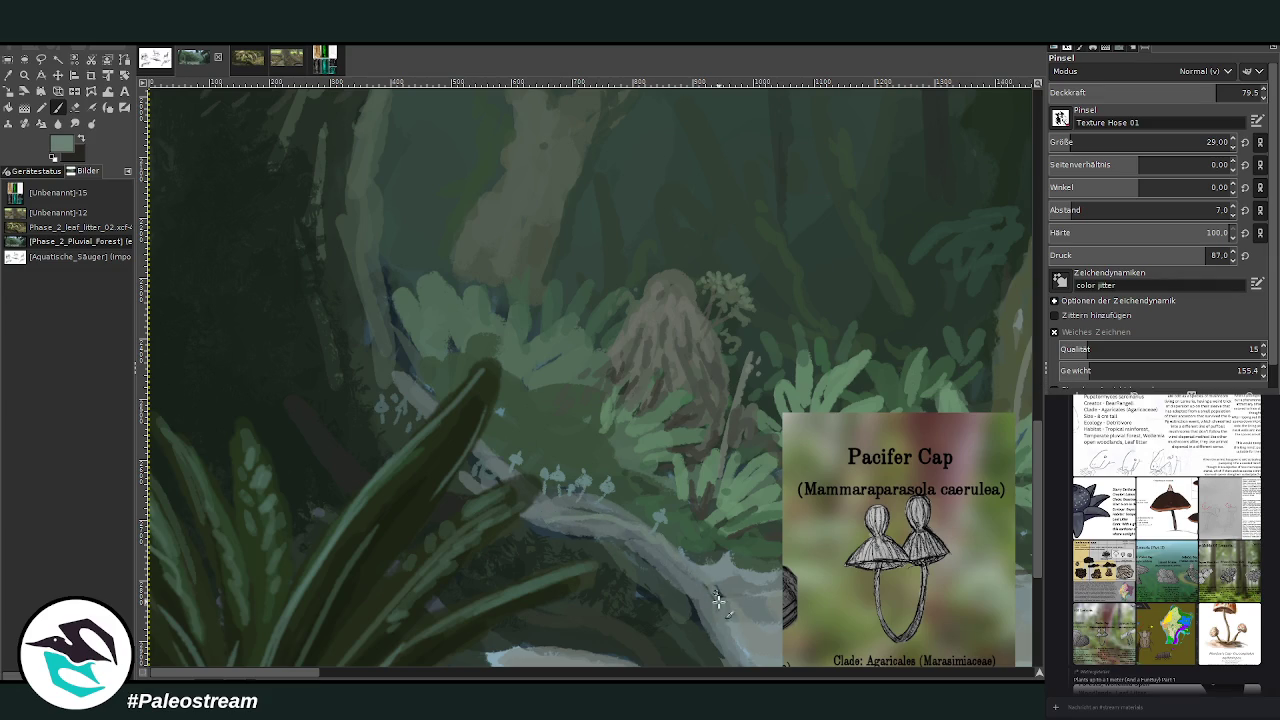
scroll(1033, 538, "down", 3)
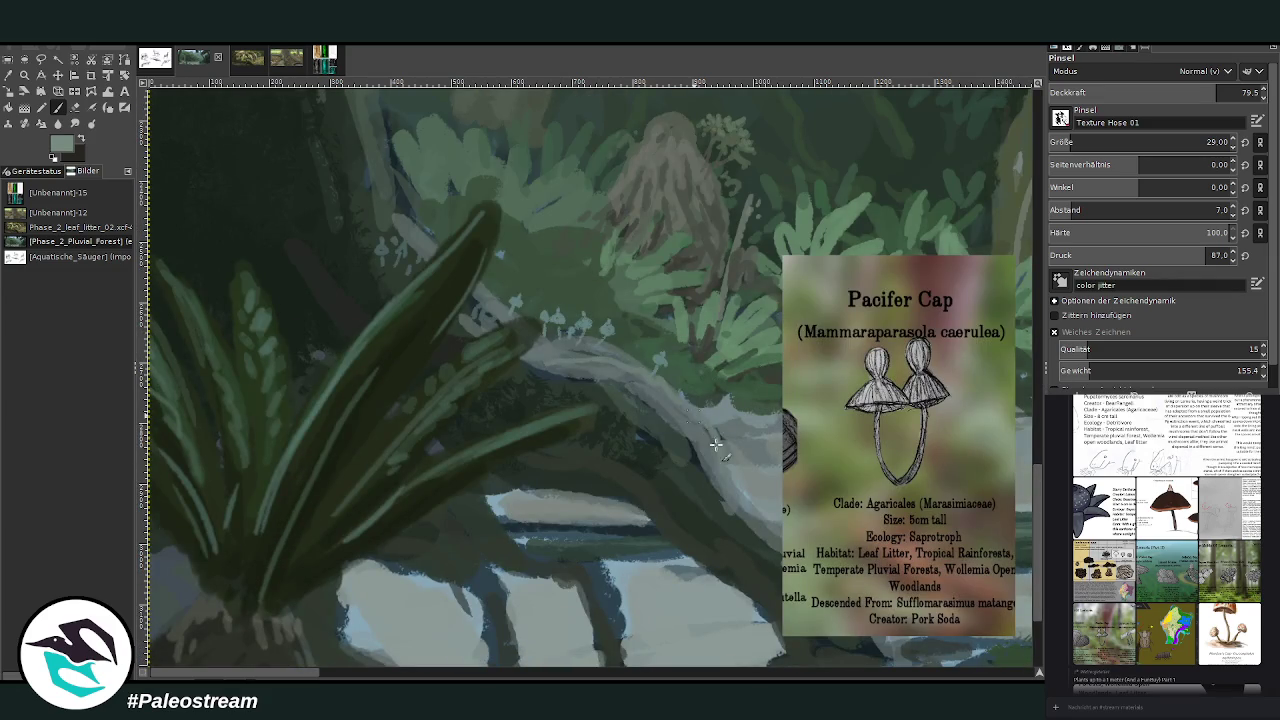
- Paint dark green strokes along the hanging branch edges and widen their base; brush now size 48
left_click_drag(597, 564, 622, 648)
scroll(1040, 531, "down", 3)
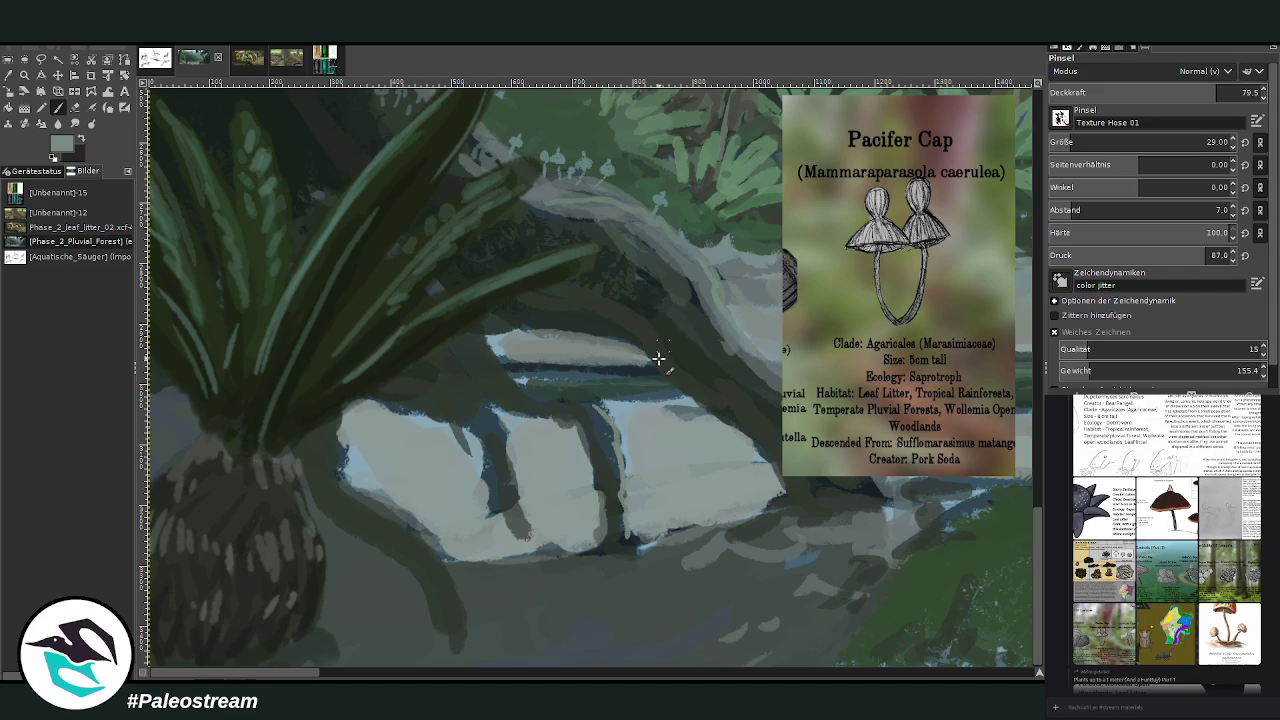
left_click(727, 374, "ctrl")
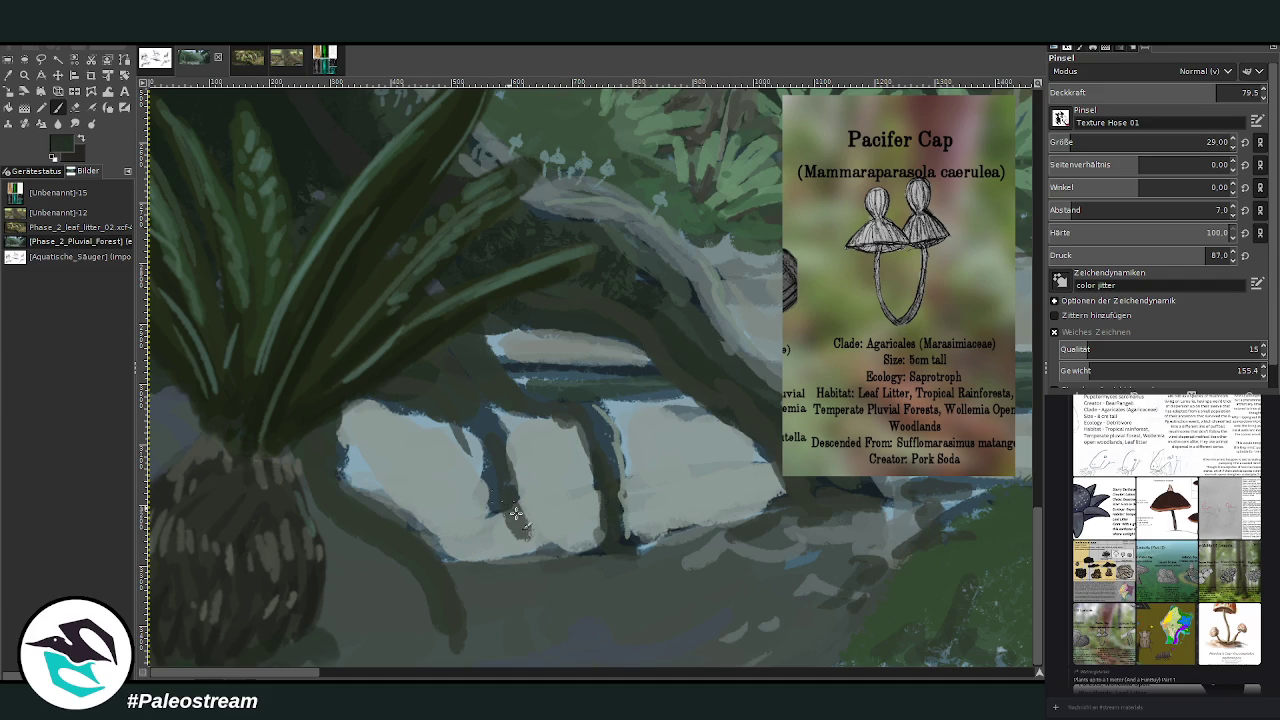
left_click_drag(525, 540, 476, 420)
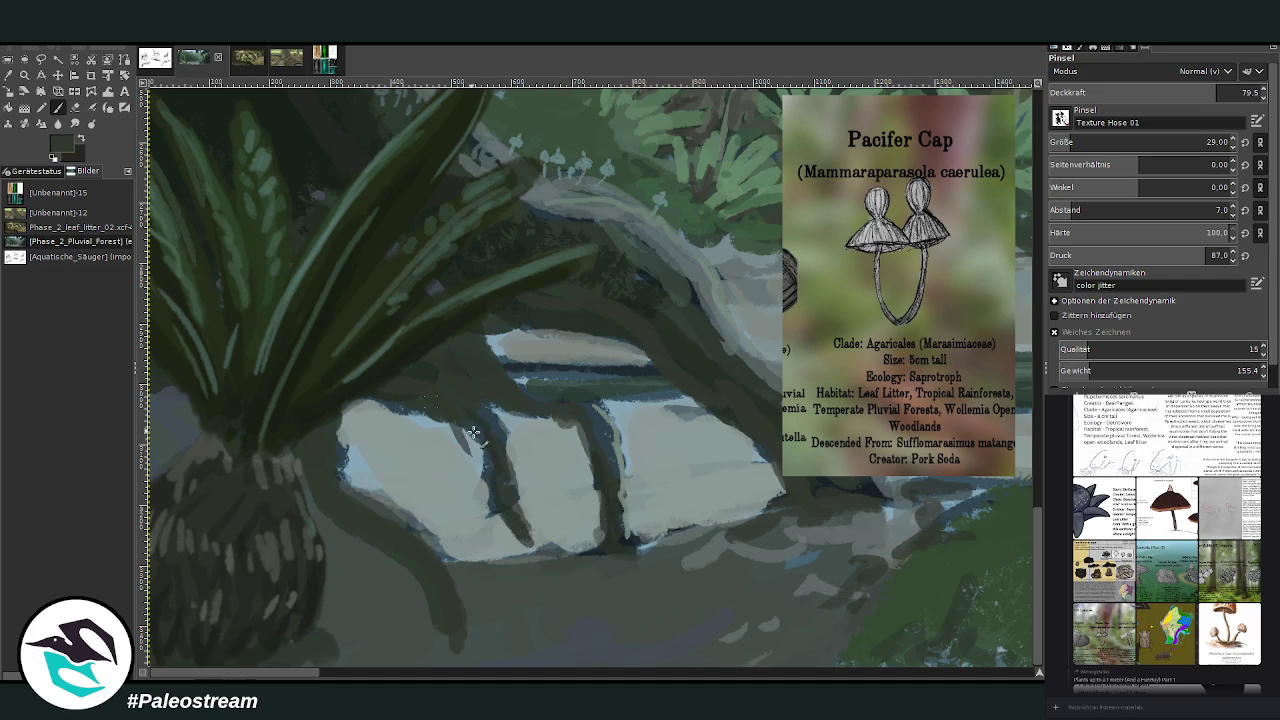
mouse_move(468, 452)
left_mouse_down()
mouse_move(449, 414)
mouse_move(600, 458)
left_mouse_up()
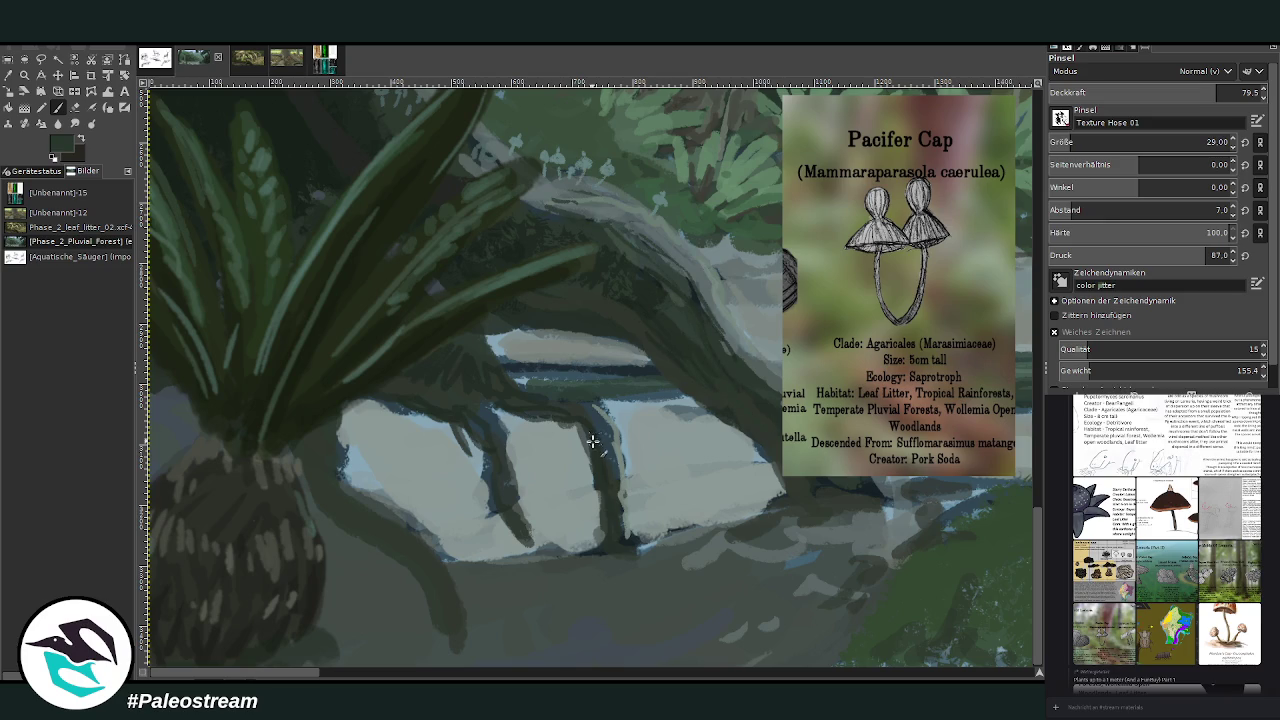
left_click_drag(632, 543, 595, 549)
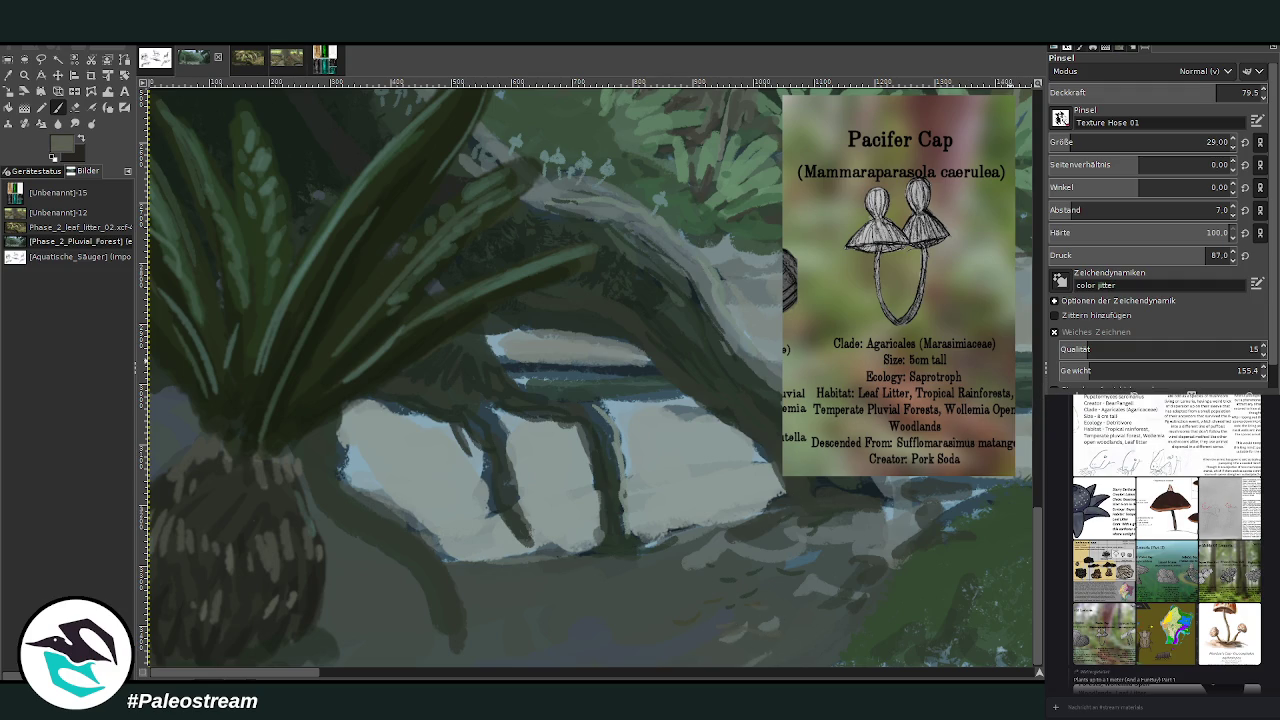
left_click(1090, 142)
- Paint grey strokes and dabs over the log's blue edges and the light-blue water patches
mouse_move(772, 636)
left_mouse_down()
mouse_move(651, 646)
mouse_move(840, 622)
mouse_move(740, 666)
left_mouse_up()
scroll(740, 666, "right", 5)
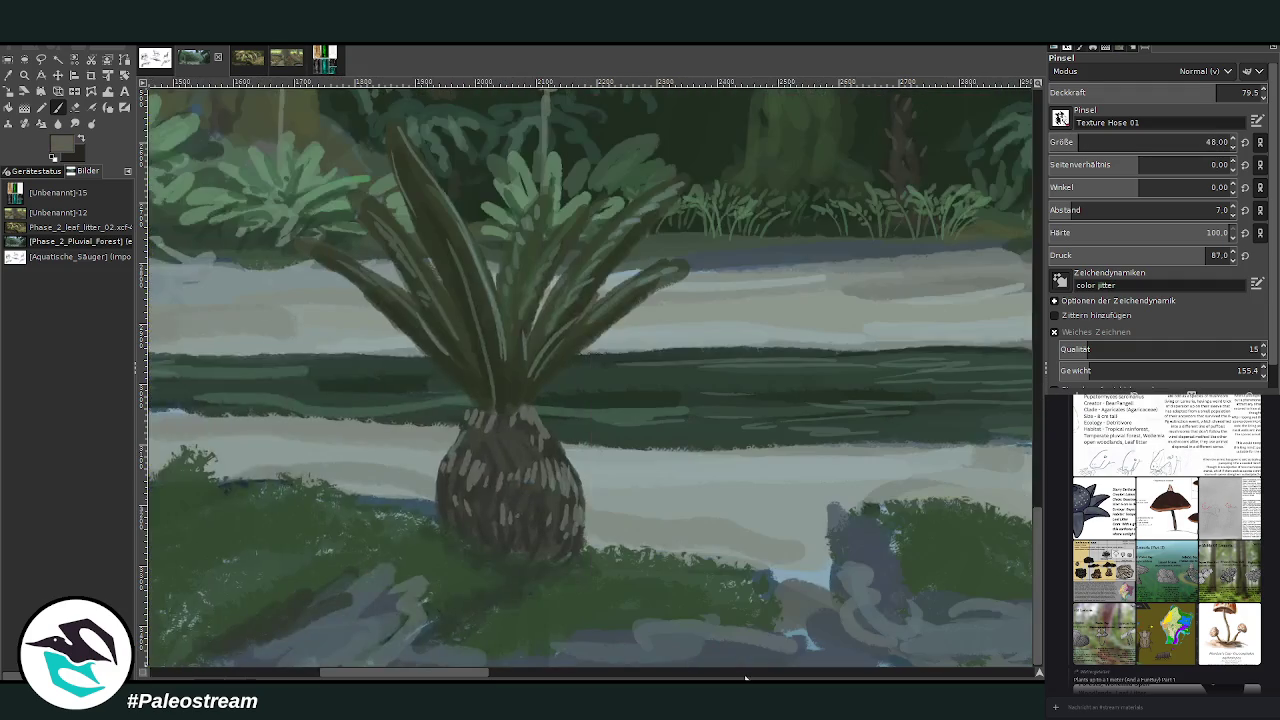
left_click_drag(820, 584, 786, 561)
left_click(767, 477)
left_click(713, 677)
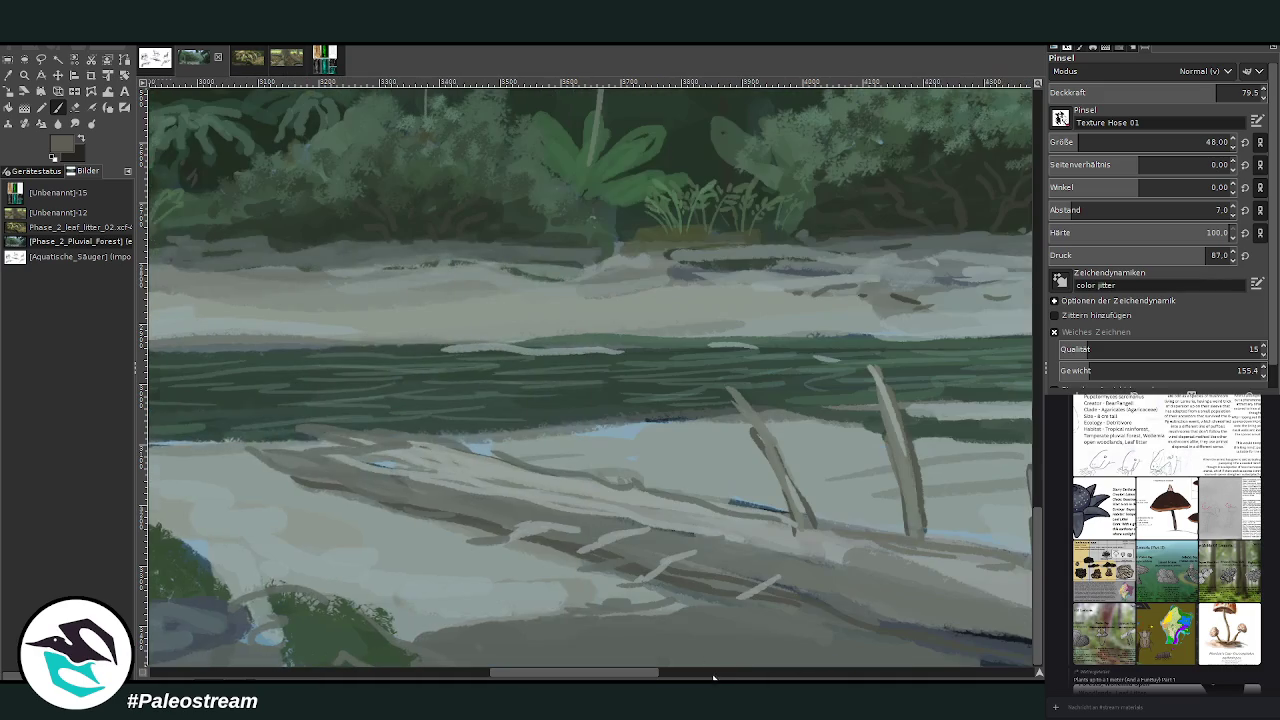
left_click_drag(787, 510, 688, 506)
left_click_drag(792, 549, 814, 571)
left_click(851, 589)
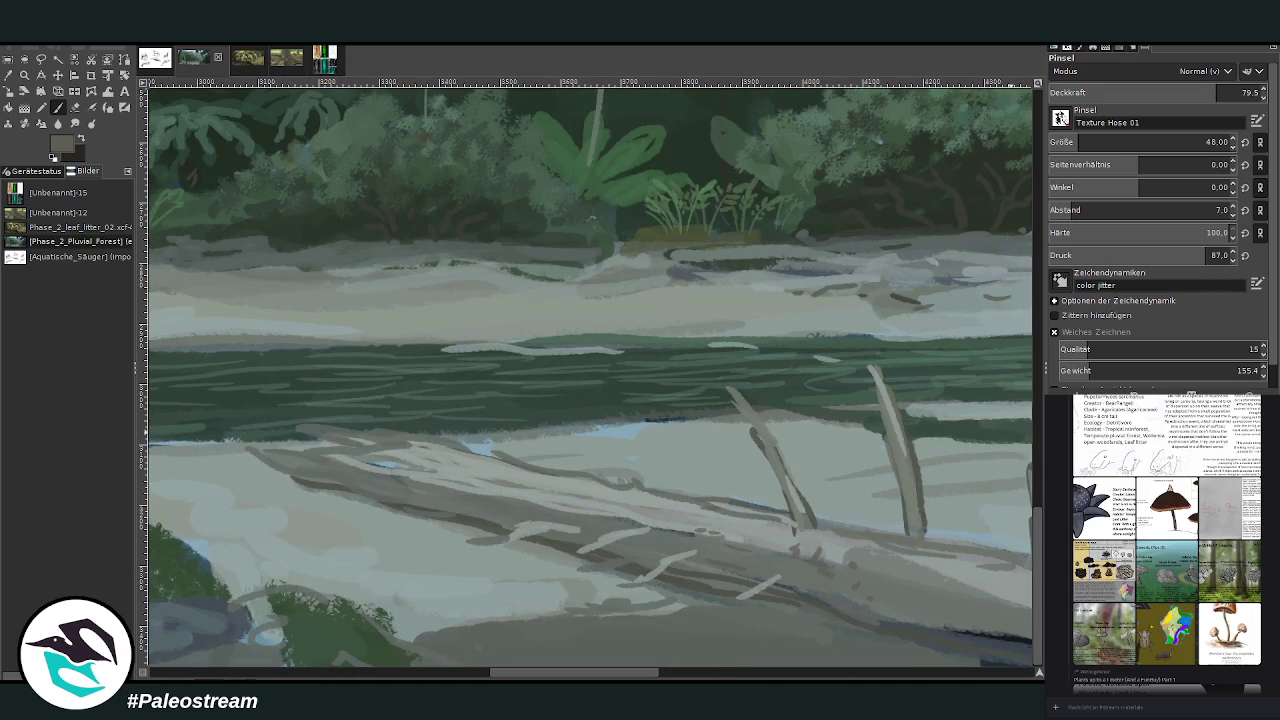
left_click(1038, 392, "ctrl")
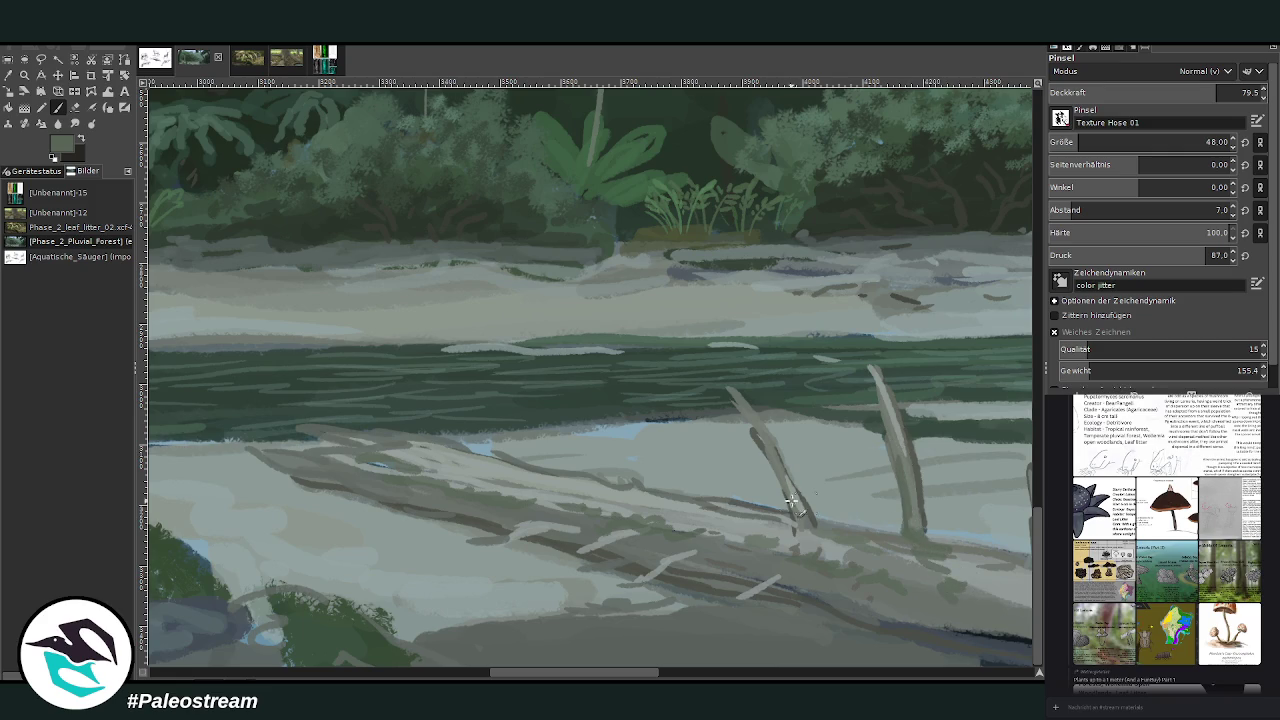
scroll(718, 563, "right", 2)
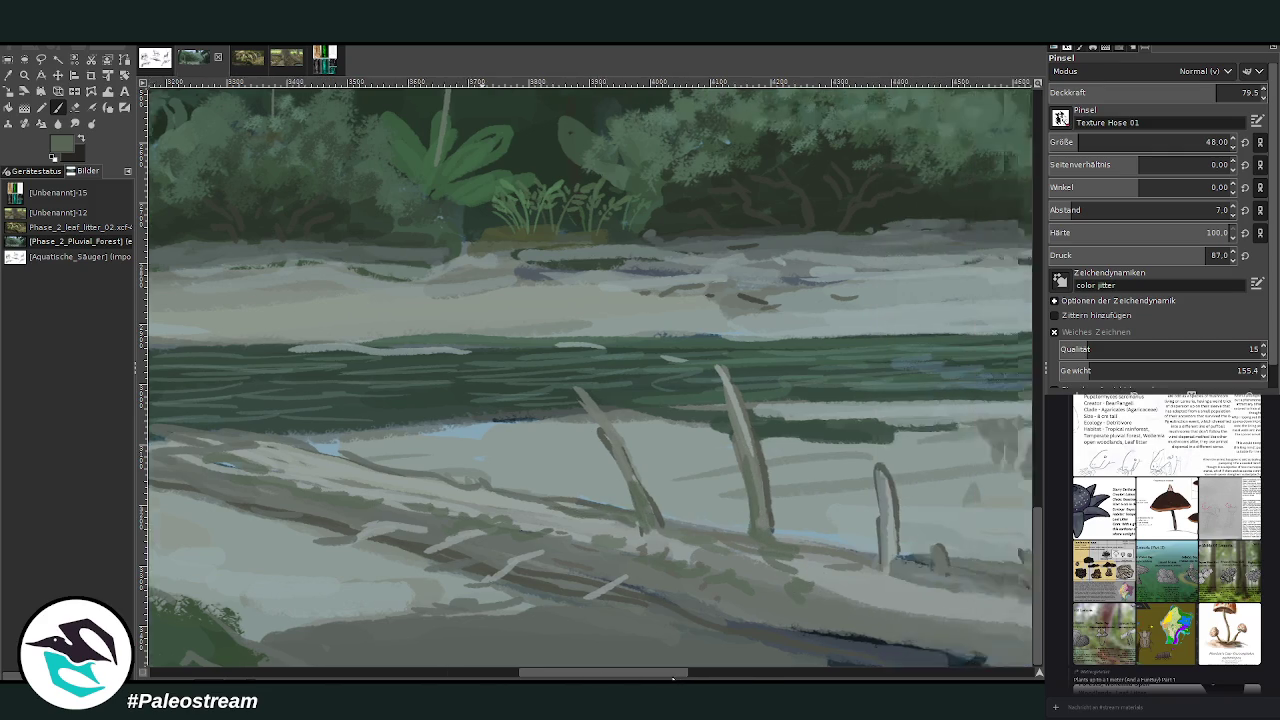
scroll(718, 563, "right", 4)
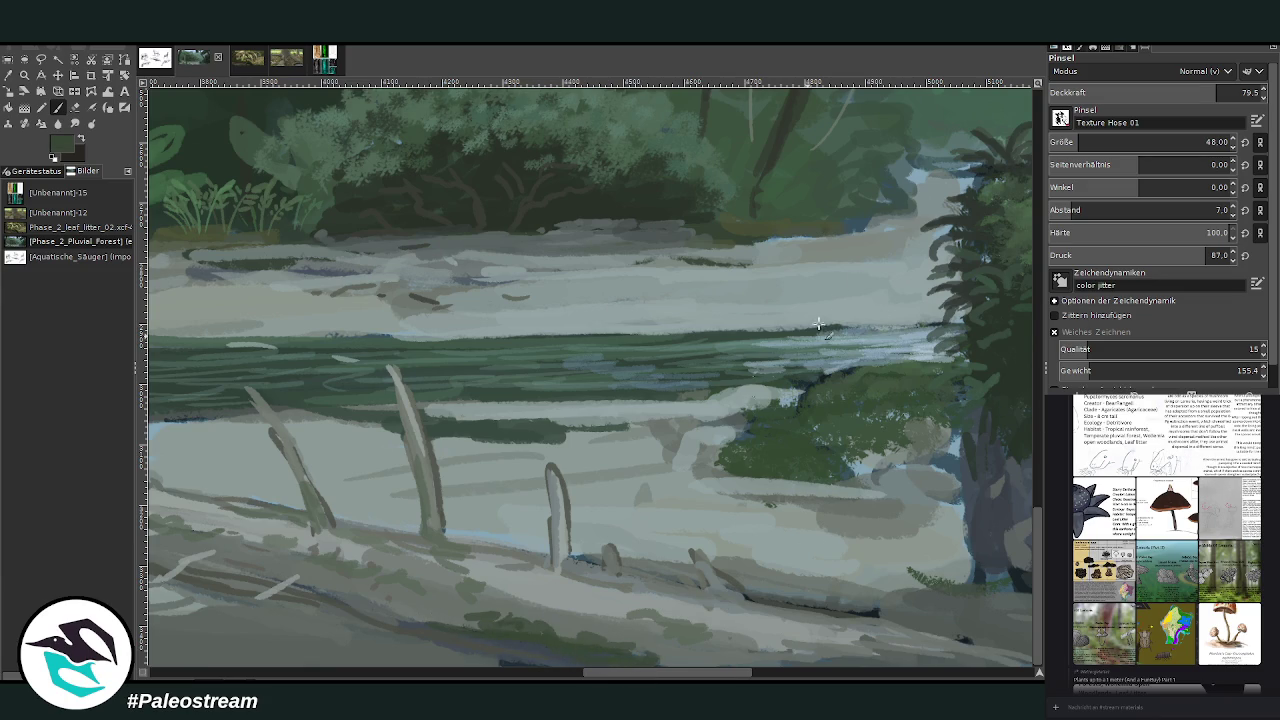
- Set the brush to size 106, opacity 59, spacing 23 and paint a dark textured foreground stroke
left_click(1202, 142)
left_click(1172, 92)
left_click(1071, 210)
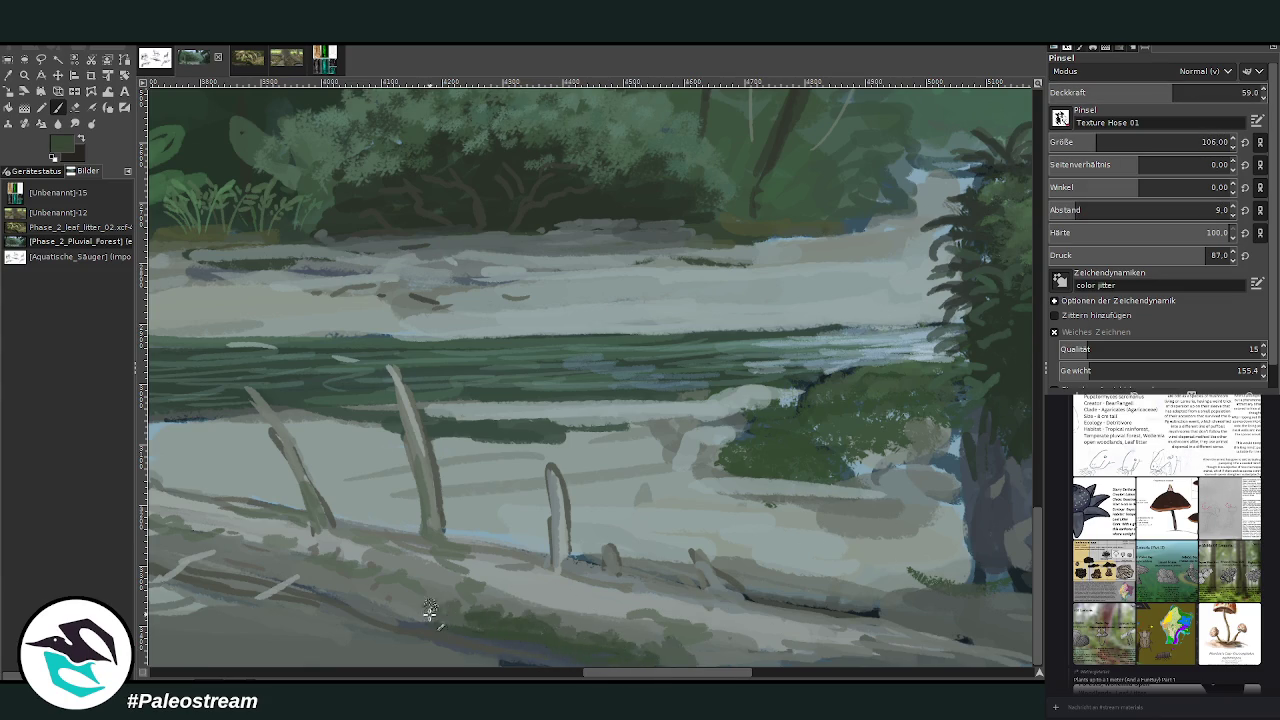
left_click(1090, 211)
left_click_drag(555, 612, 353, 594)
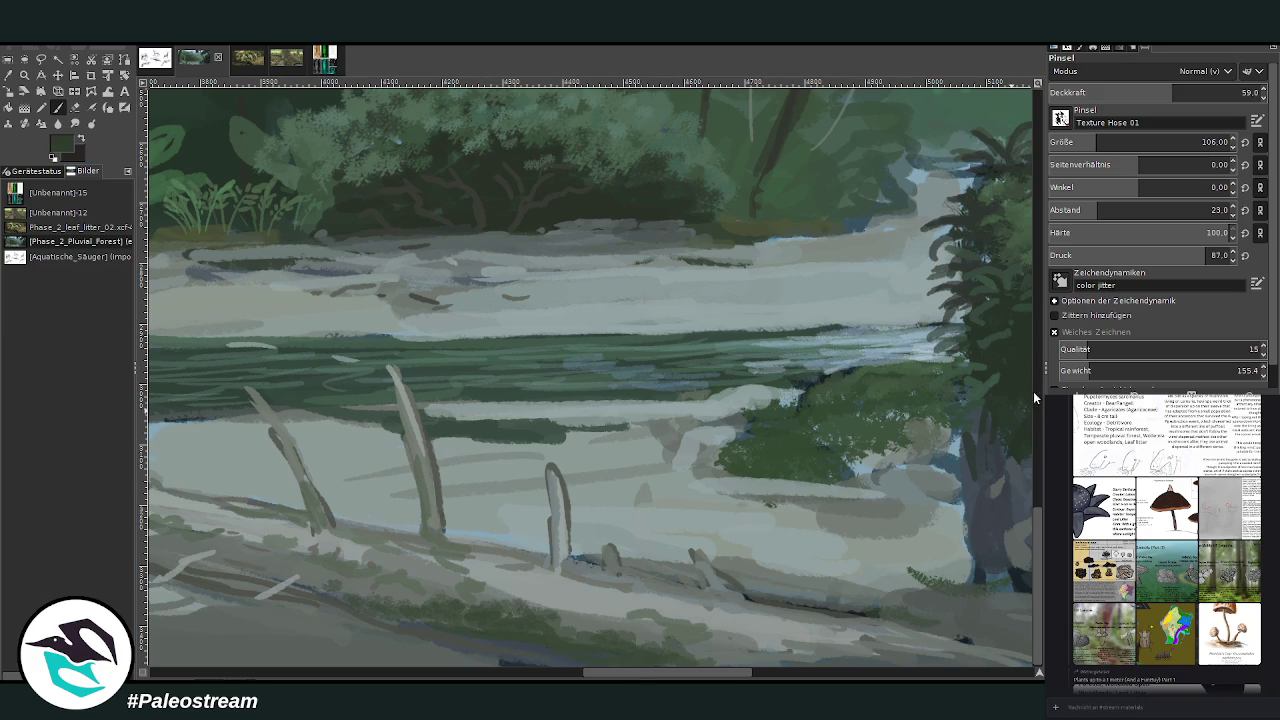
- Cover the small fern with light grey and shade the rock base blue-grey beneath the bush
scroll(650, 655, "right", 5)
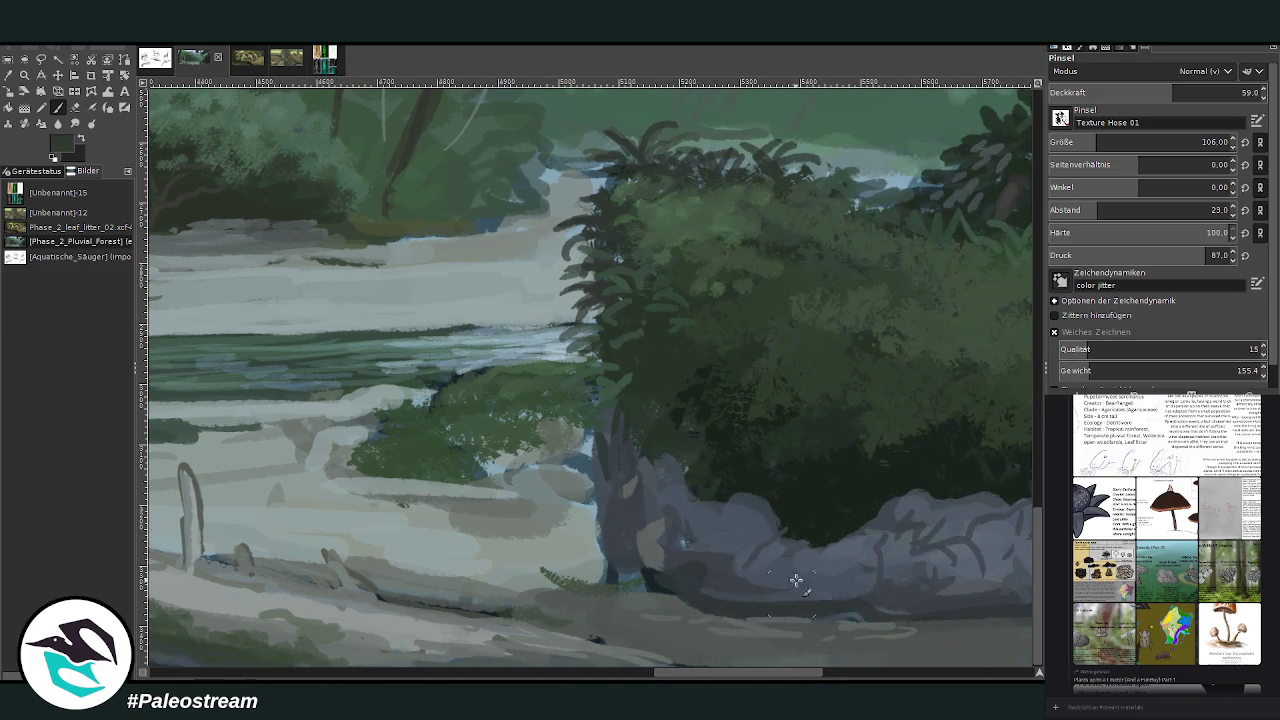
left_click(570, 558, "ctrl")
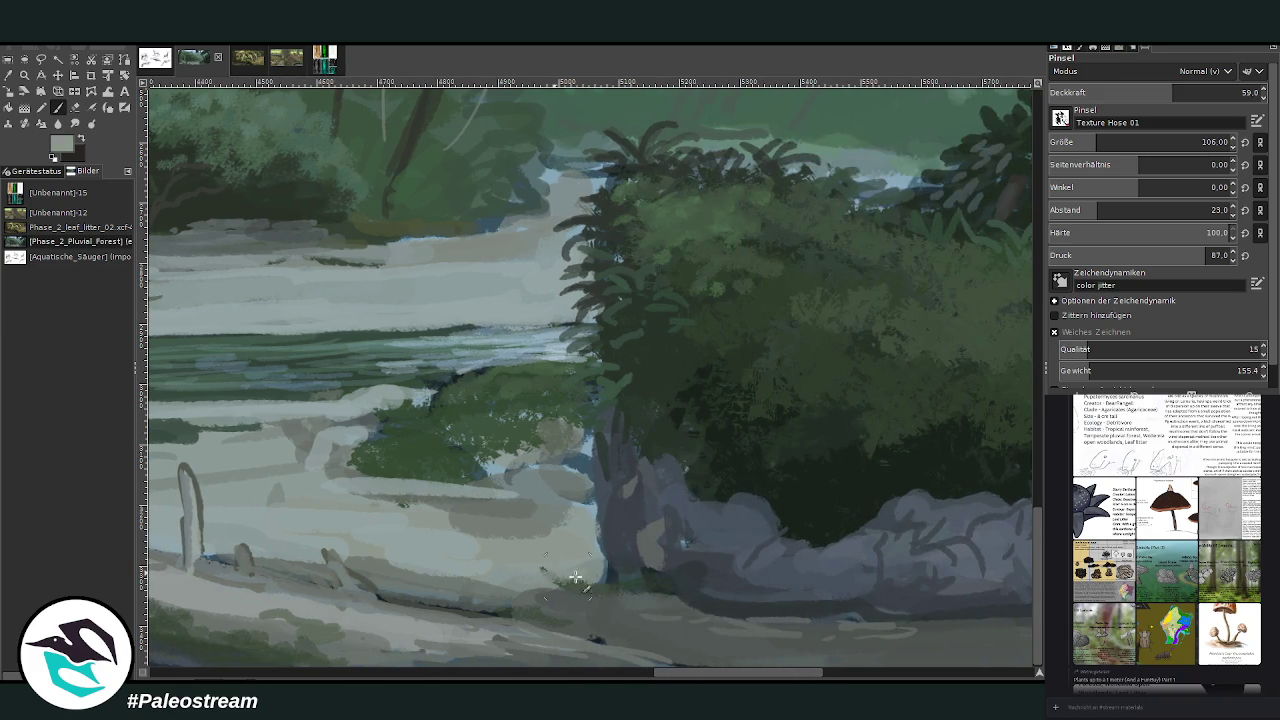
left_click_drag(588, 580, 540, 568)
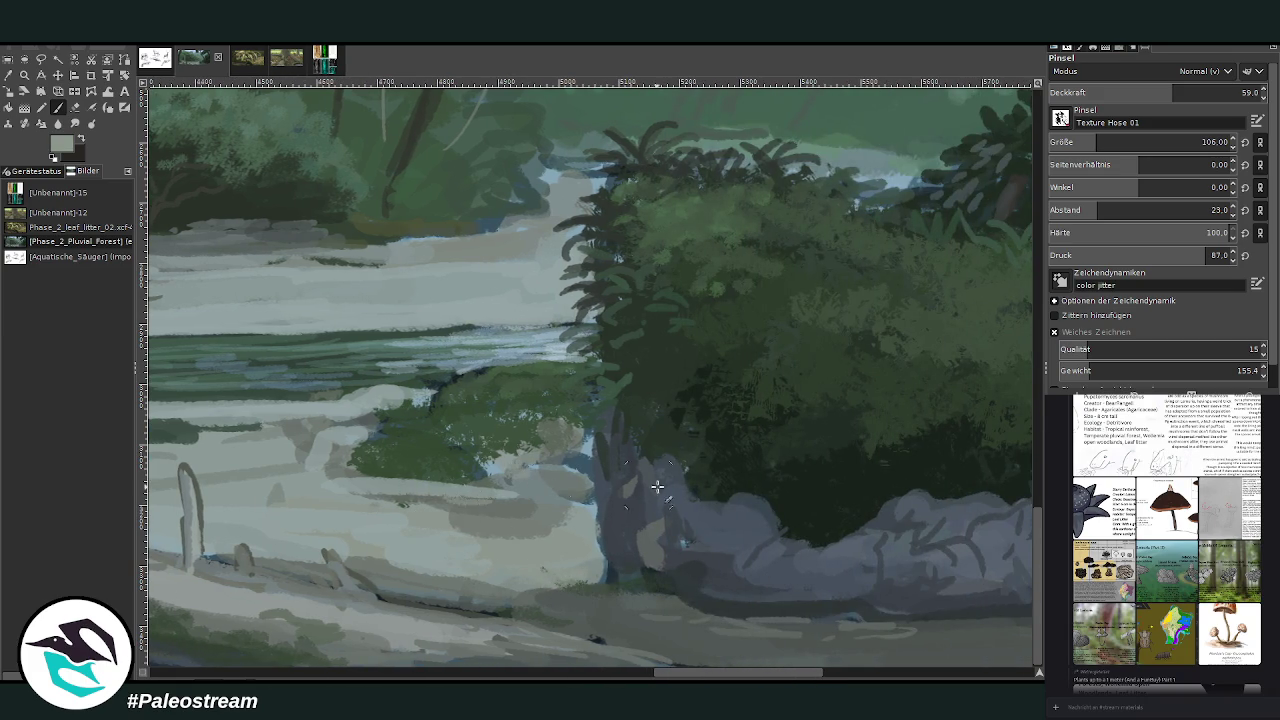
left_click(573, 465, "ctrl")
mouse_move(573, 465)
left_mouse_down()
mouse_move(585, 445)
mouse_move(500, 470)
mouse_move(490, 450)
mouse_move(580, 453)
mouse_move(541, 451)
left_mouse_up()
- Zoom in on the forest painting so the panorama fills most of the canvas
scroll(541, 451, "down", 2)
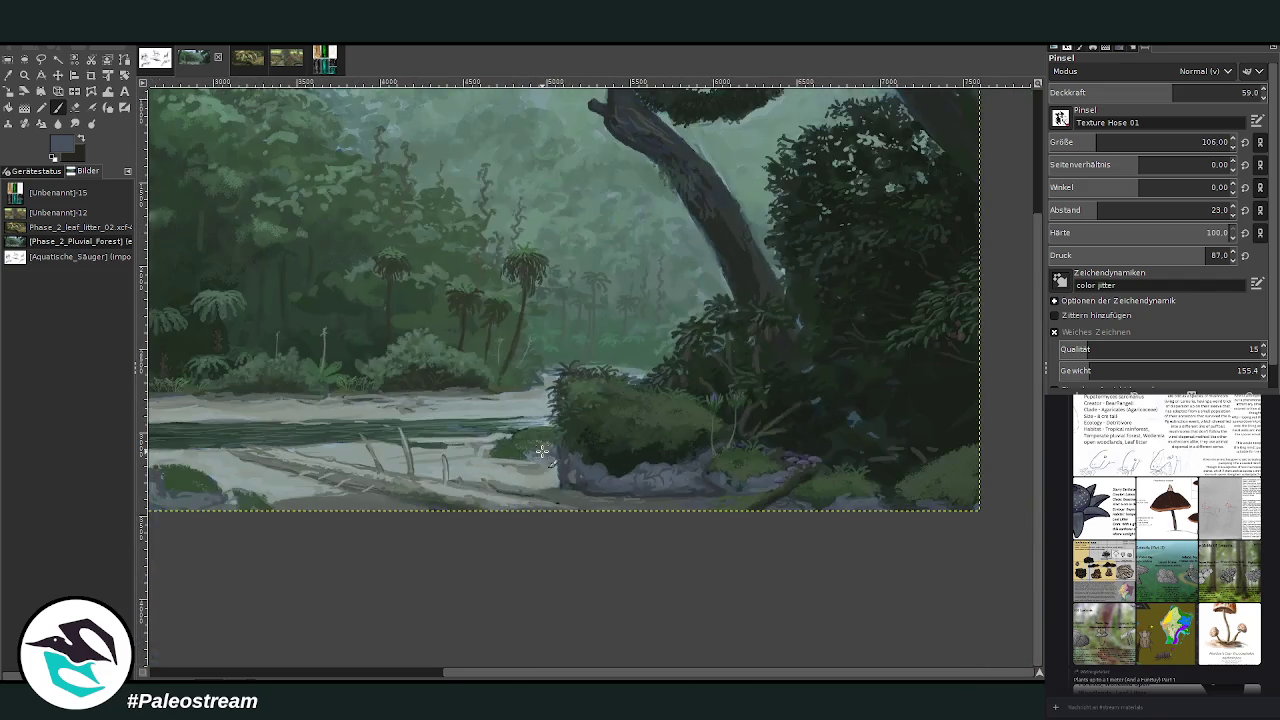
scroll(541, 451, "down", 1)
scroll(541, 451, "down", 1)
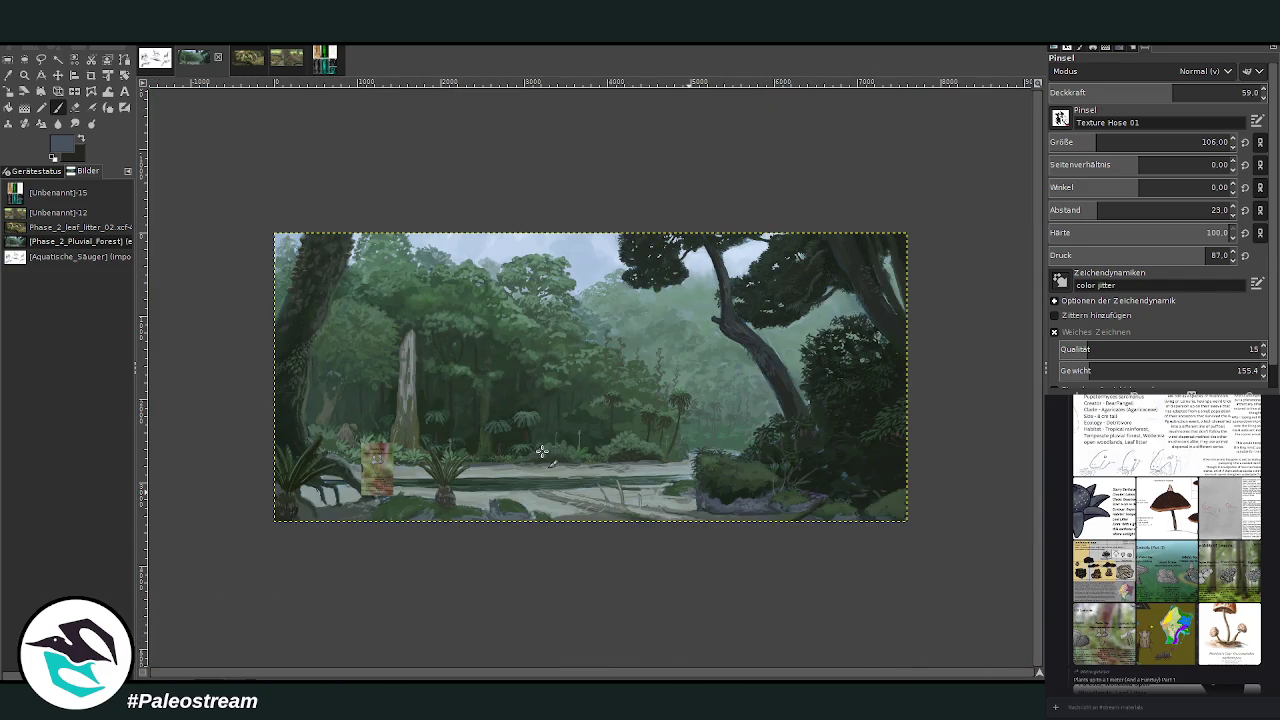
left_click(24, 75)
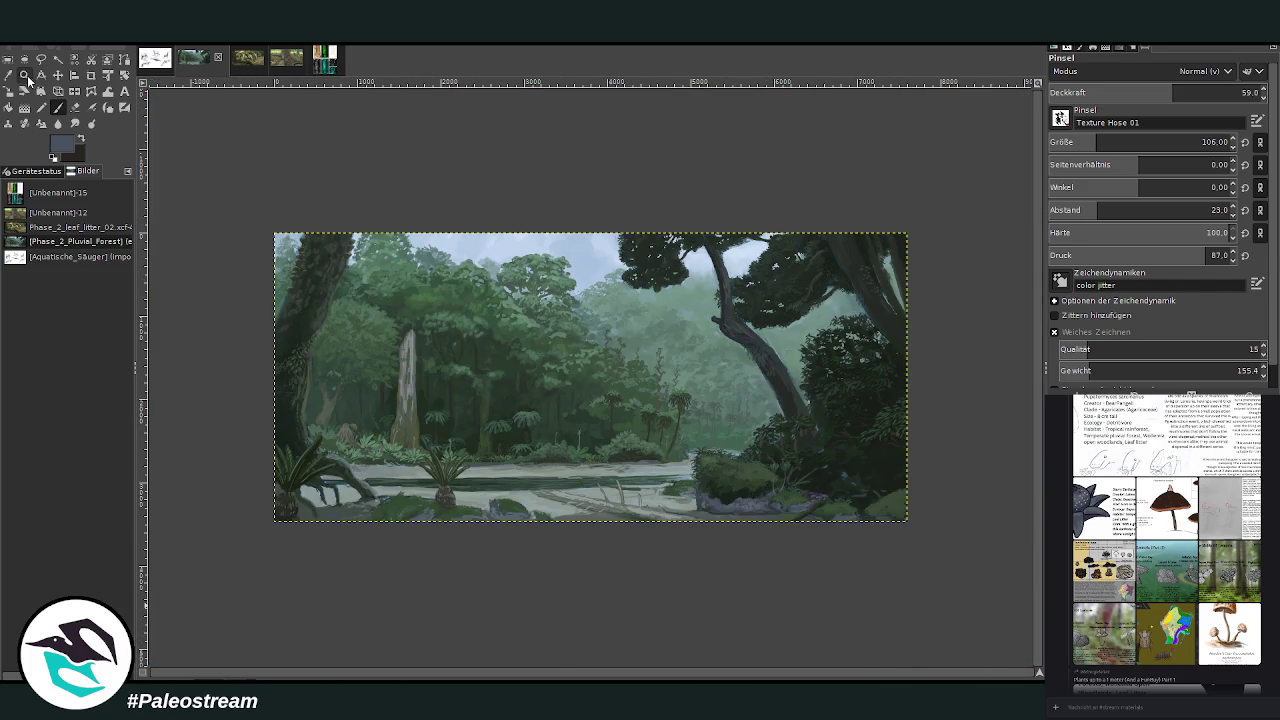
left_click_drag(305, 222, 914, 530)
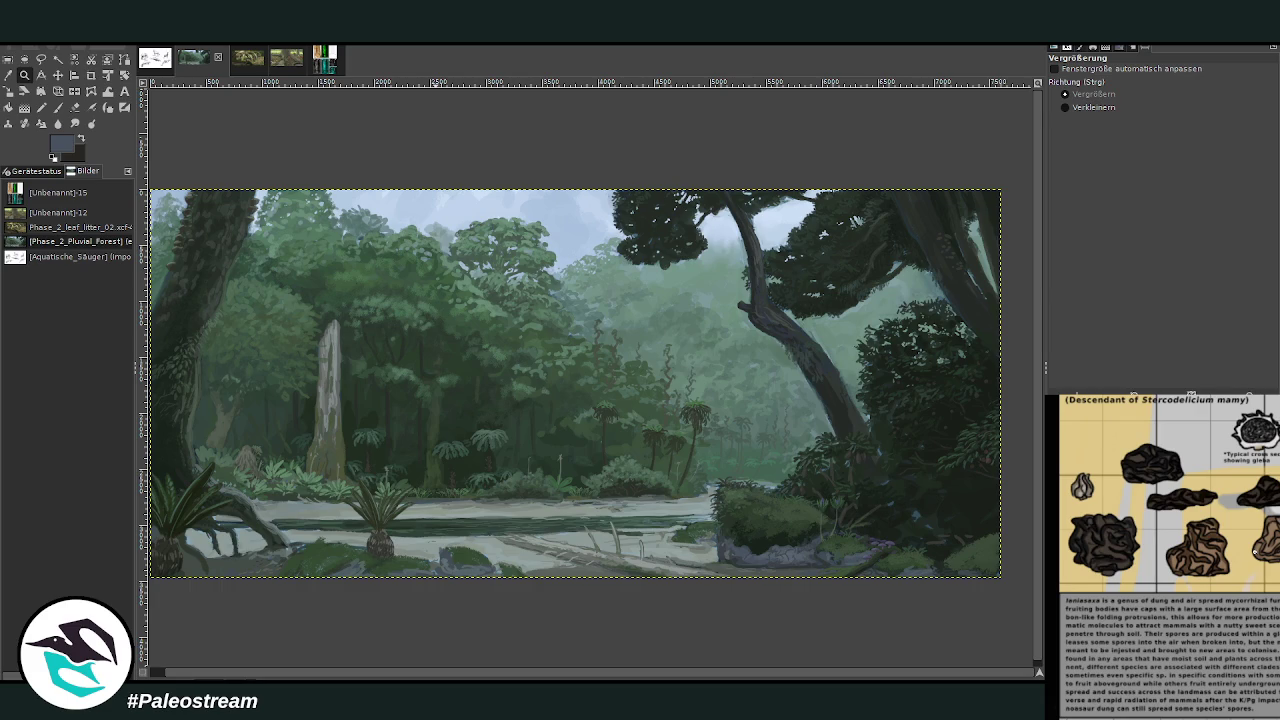
- Browse the fungus, dung fungus, Slime Molds and Fungi Of Lemuria reference sheets in the chat
right_click(1258, 557)
left_click(1266, 562)
key("Escape")
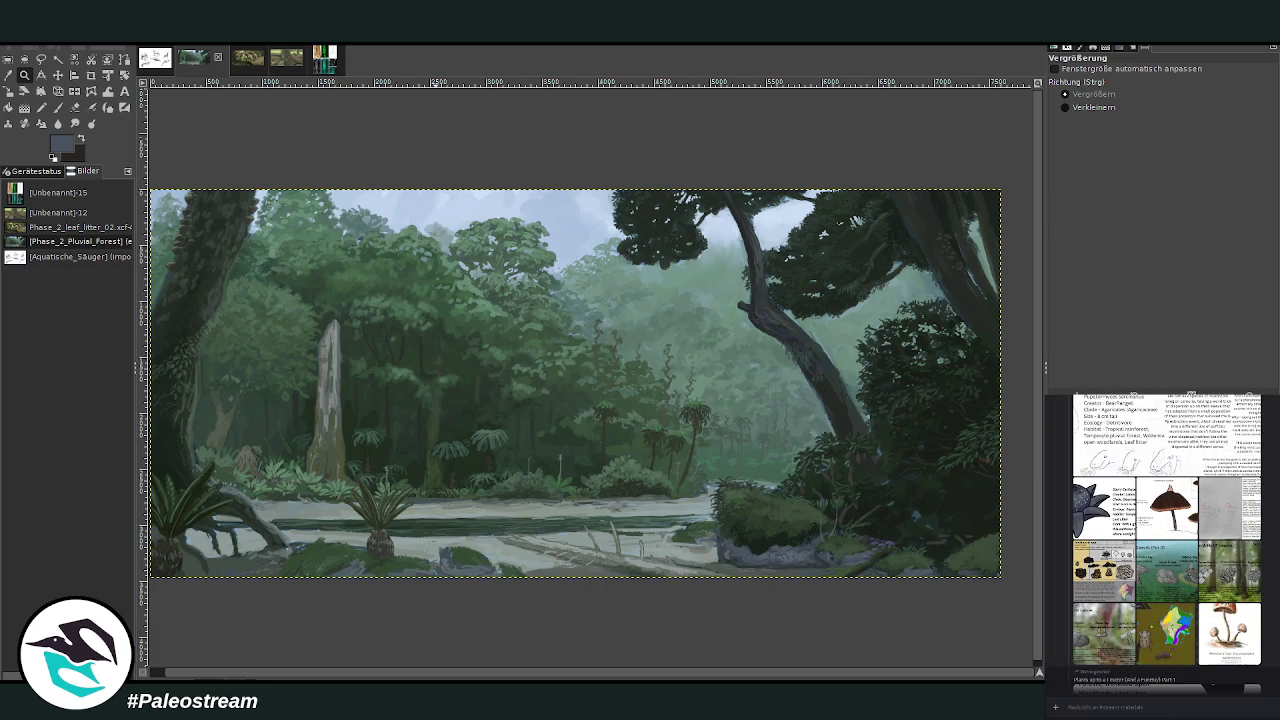
left_click(1100, 575)
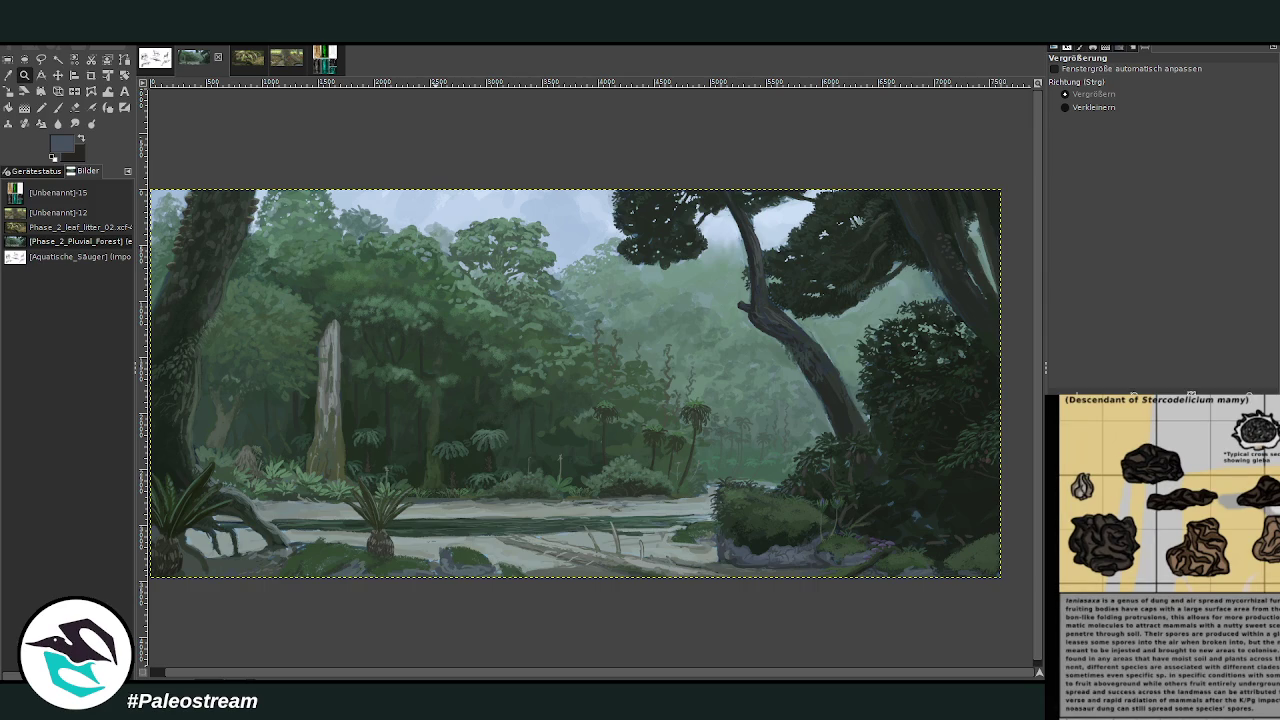
key("Escape")
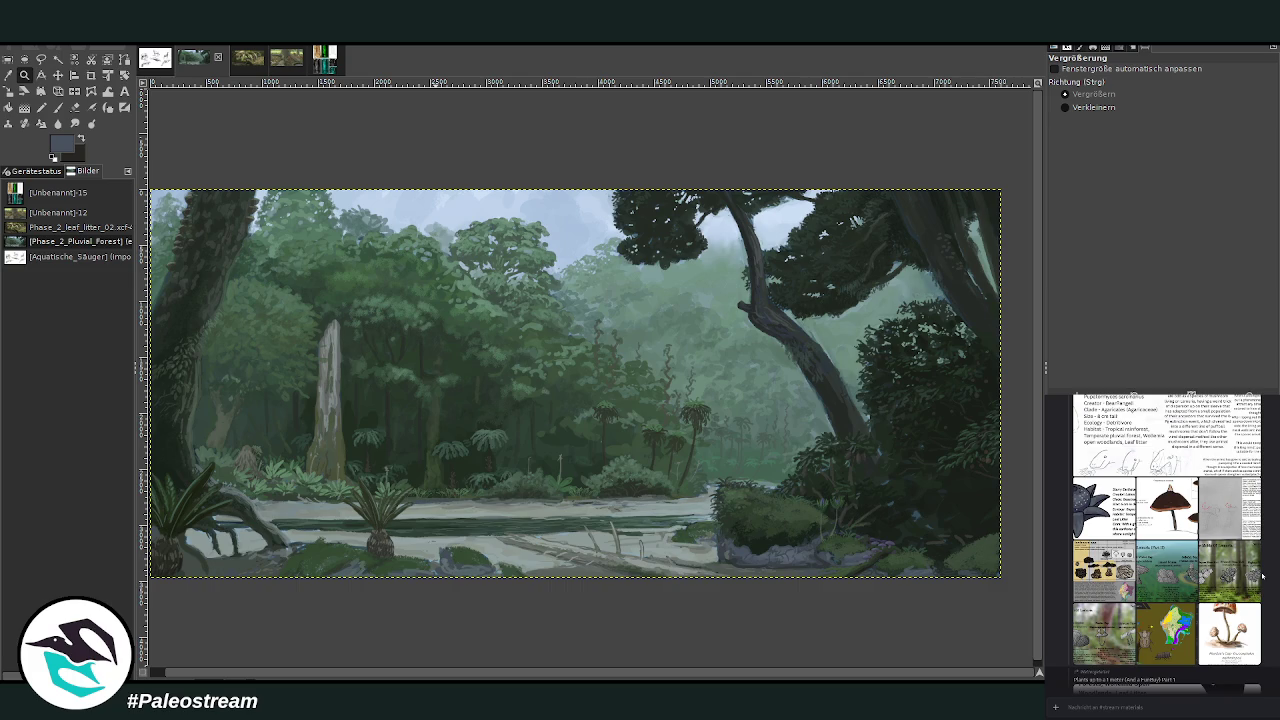
left_click(1229, 578)
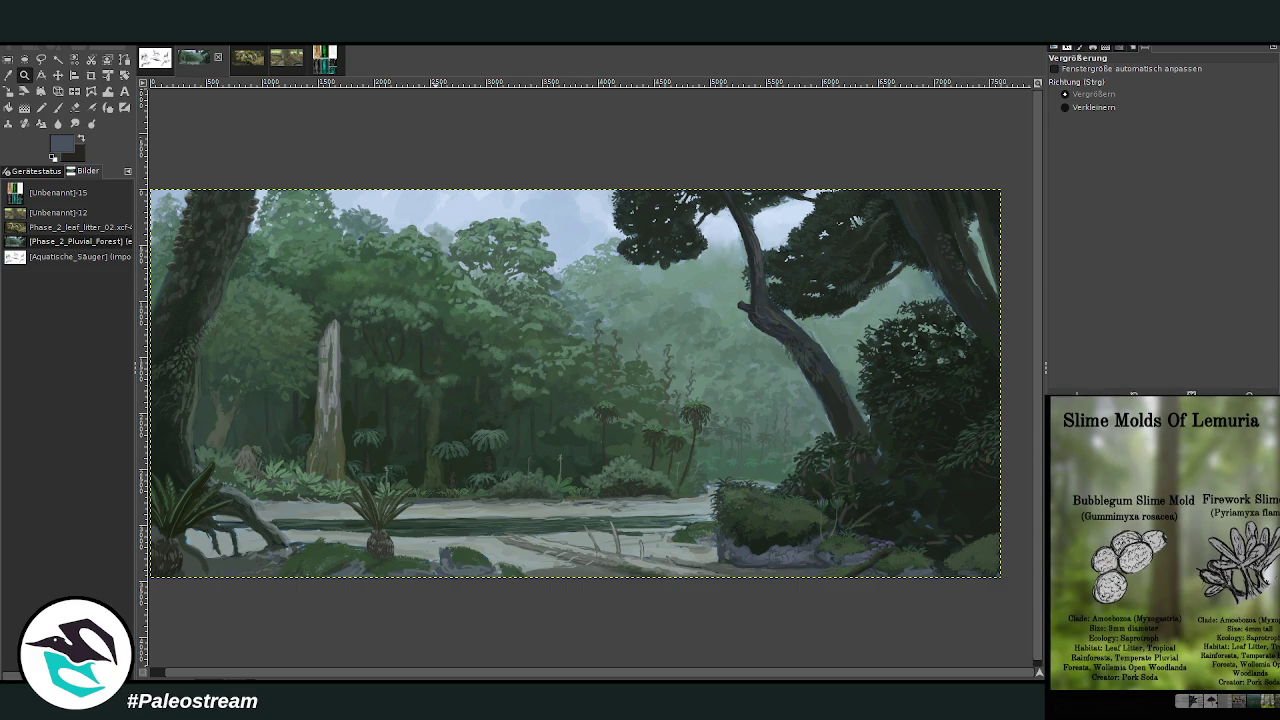
key("Escape")
scroll(1111, 636, "down", 2)
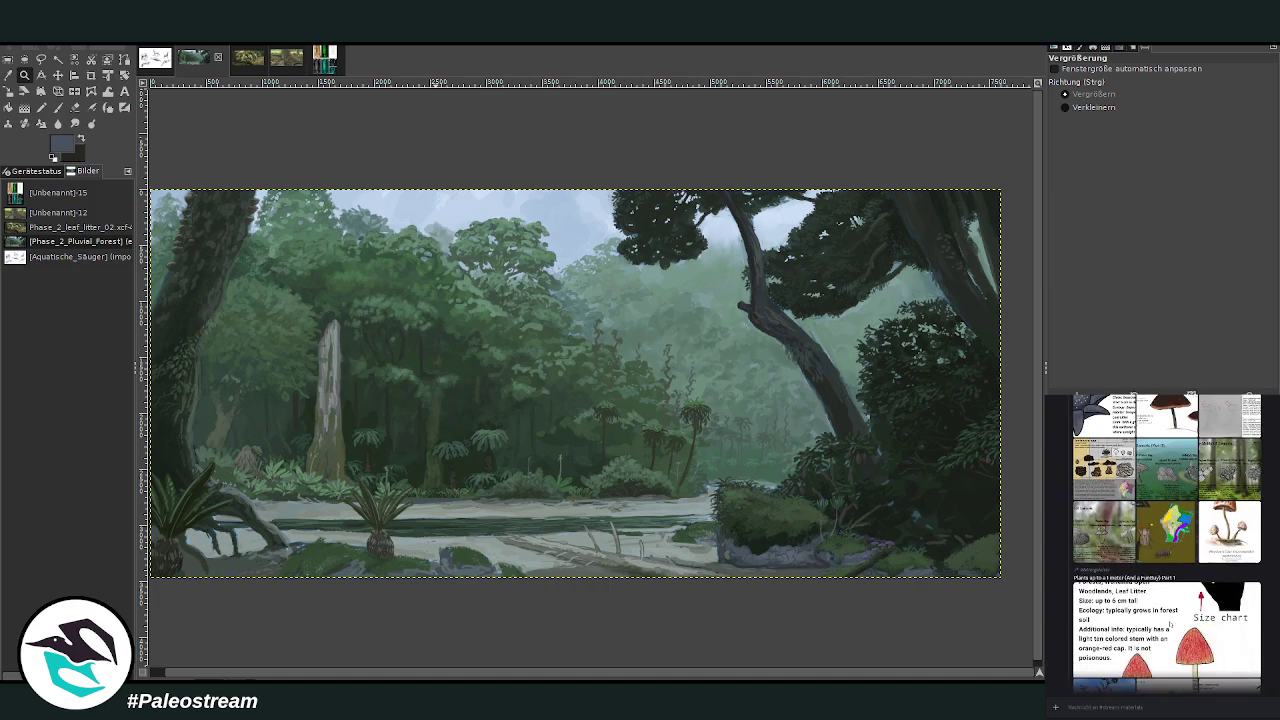
scroll(1140, 610, "up", 1)
scroll(1153, 588, "up", 1)
left_click(1153, 588)
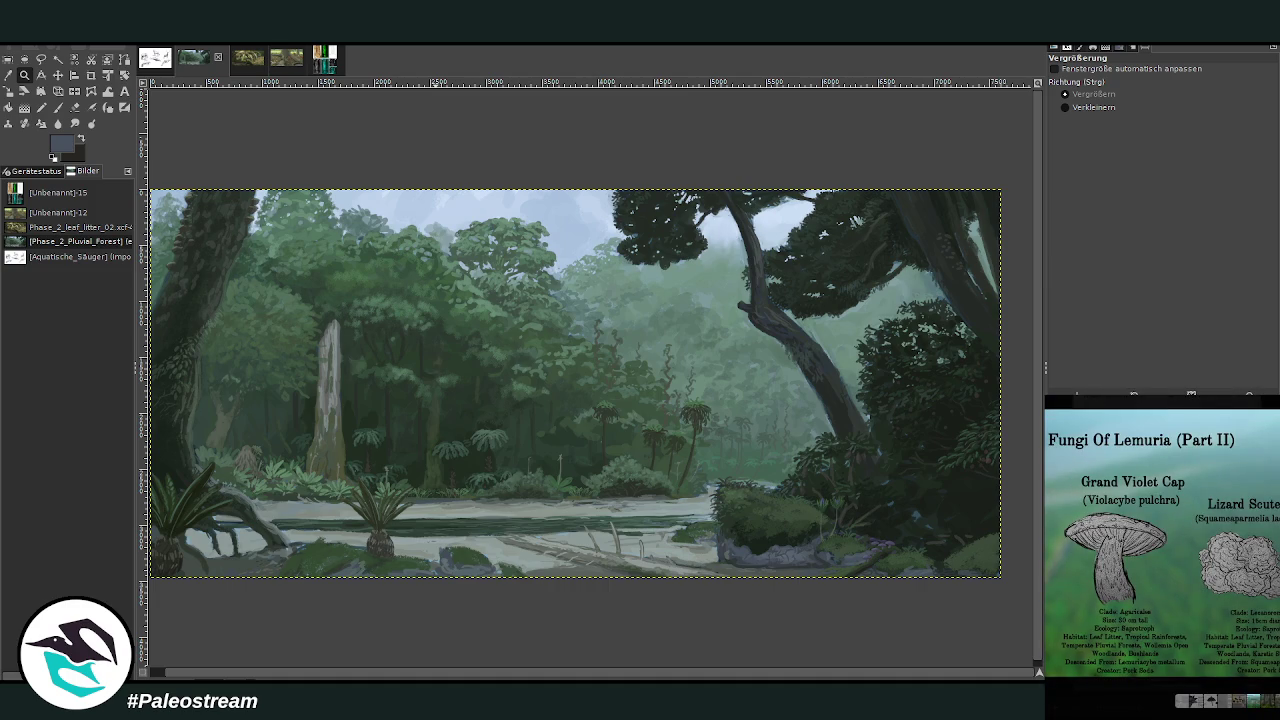
key("Escape")
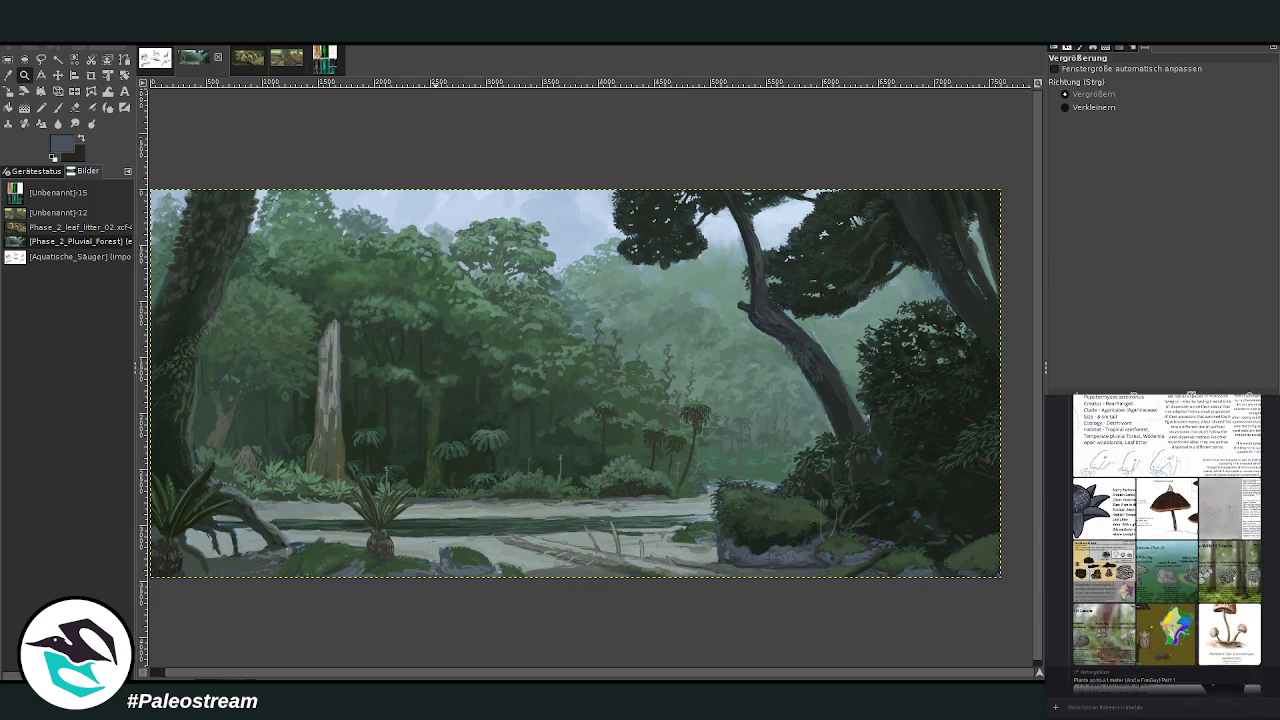
- Paste the numbered mushroom sketch into the painting and zoom in on it
scroll(1151, 597, "up", 2)
left_click(1214, 598)
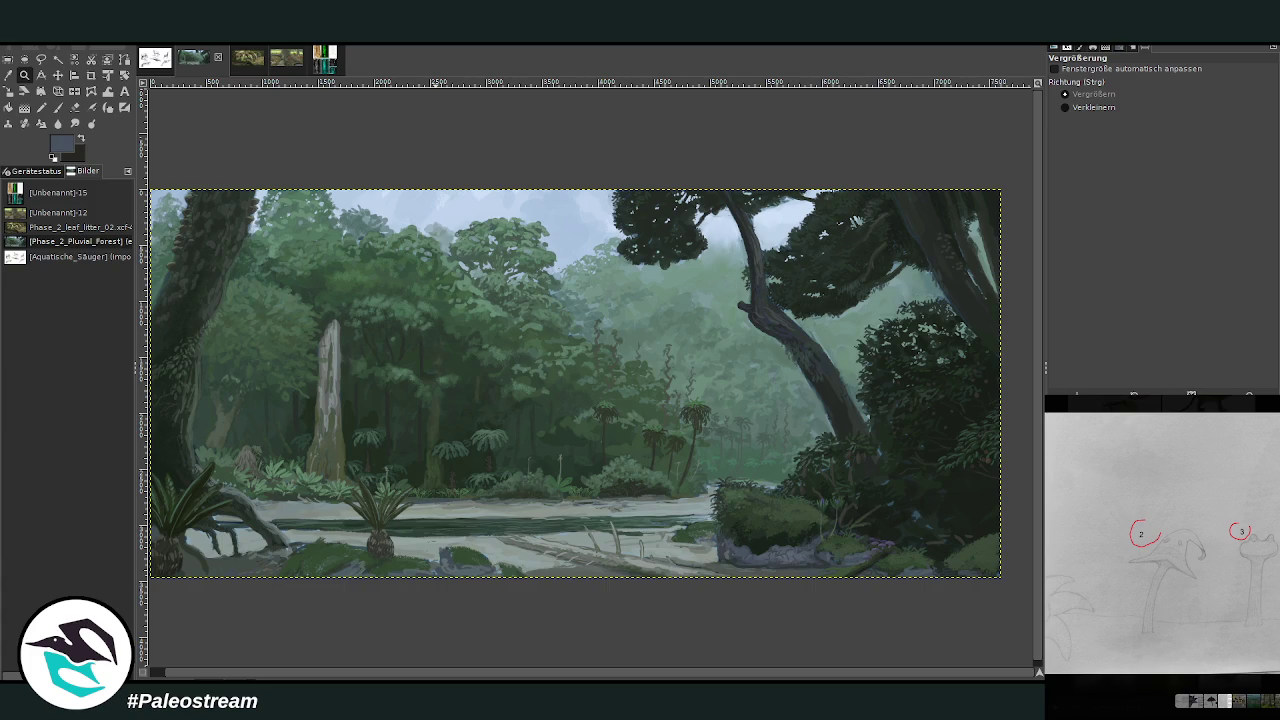
key("Escape")
scroll(1162, 544, "down", 5)
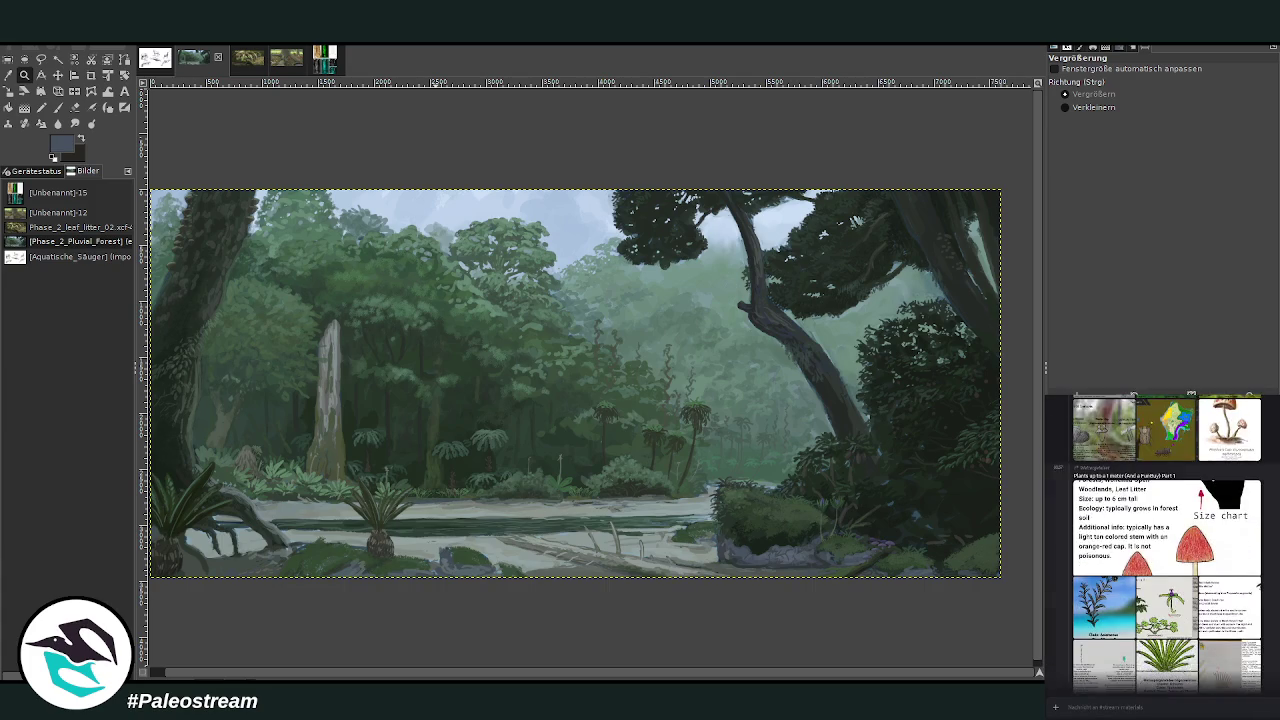
scroll(1162, 544, "down", 3)
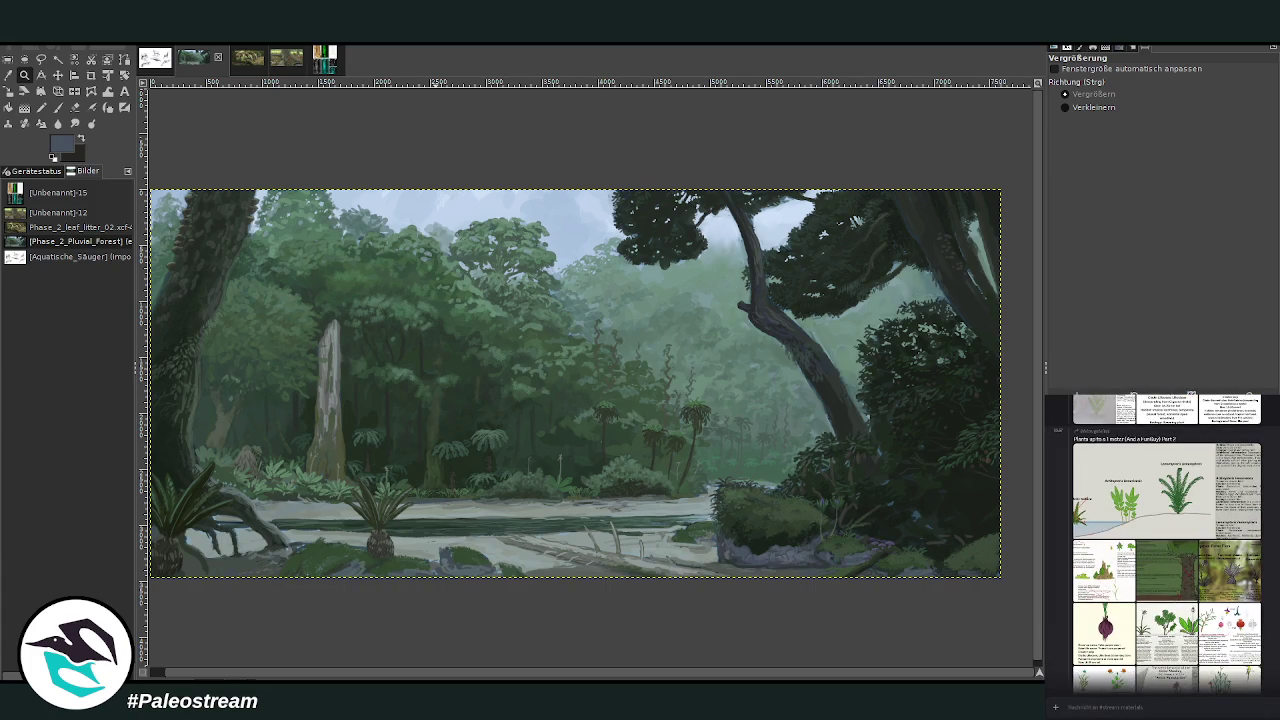
scroll(1162, 544, "down", 2)
scroll(1162, 544, "down", 3)
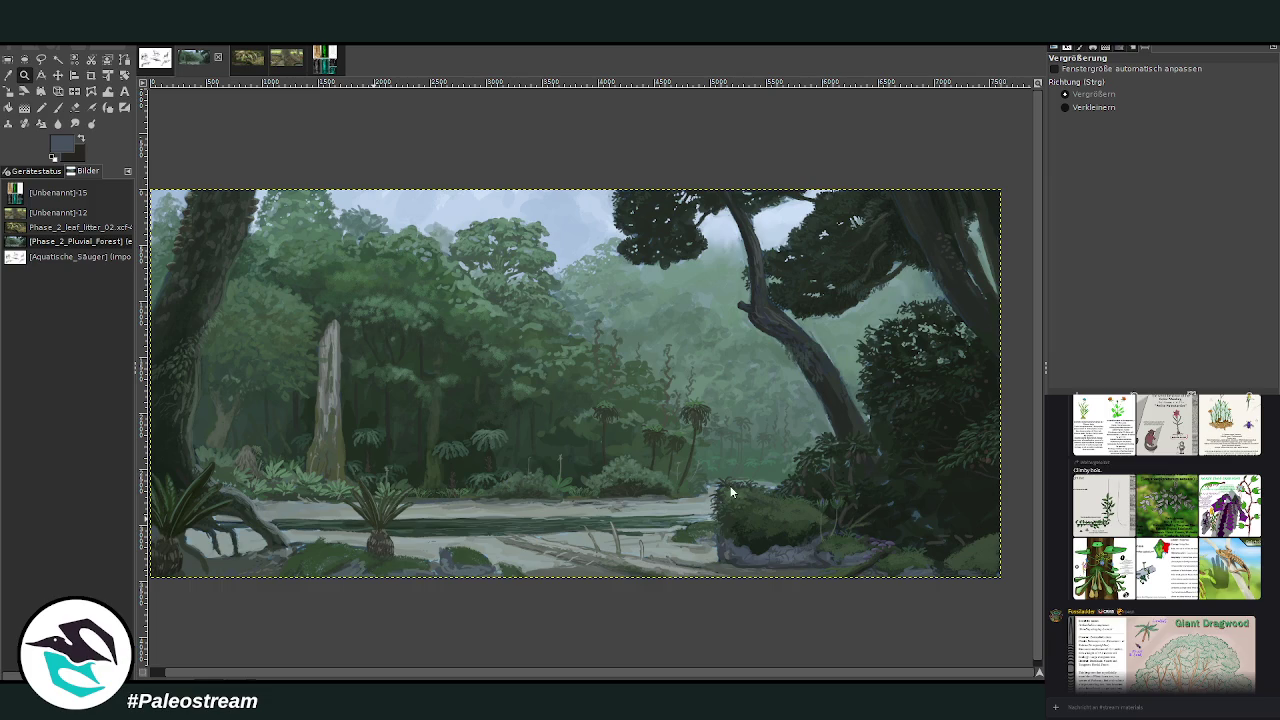
key("ctrl+v")
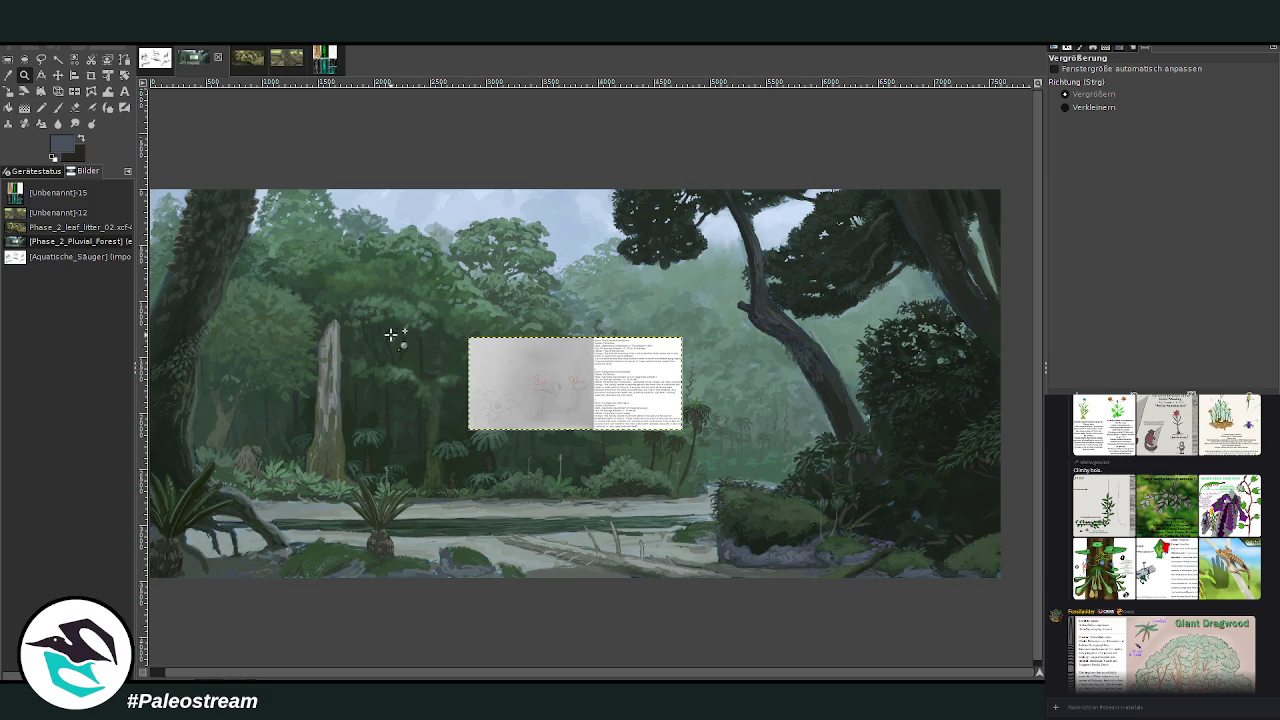
left_click_drag(474, 348, 608, 436)
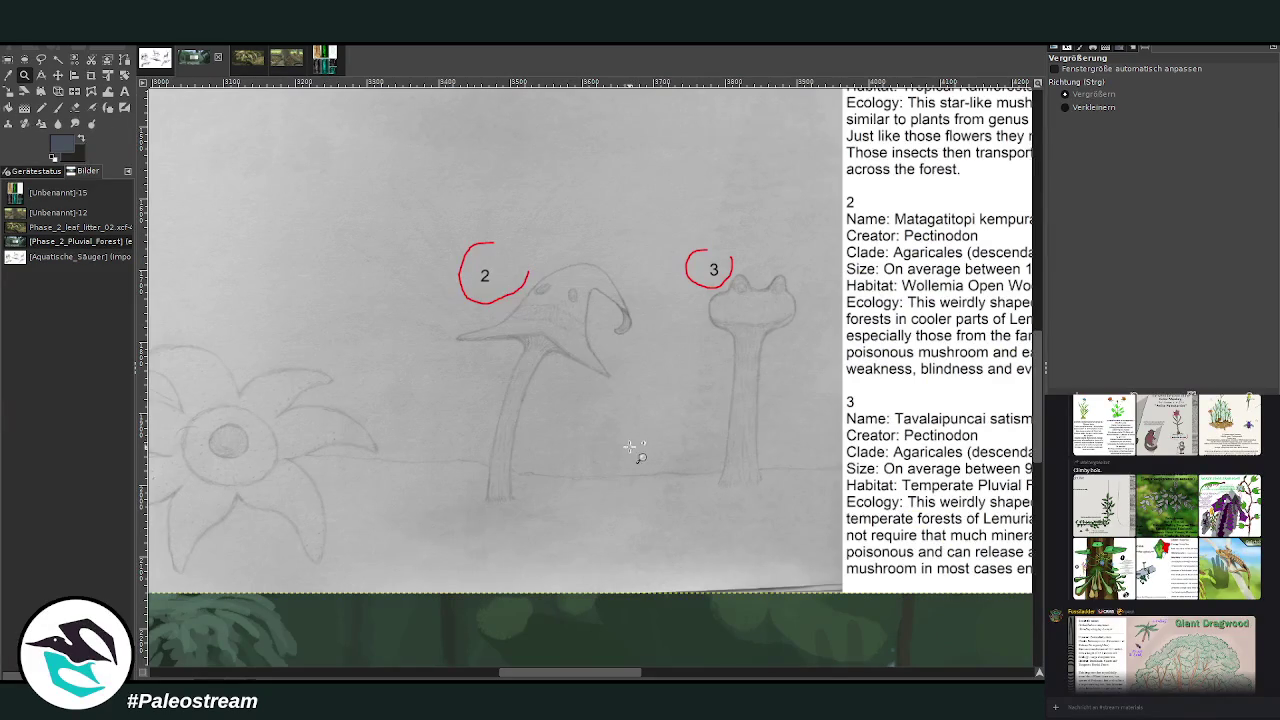
left_click(91, 75)
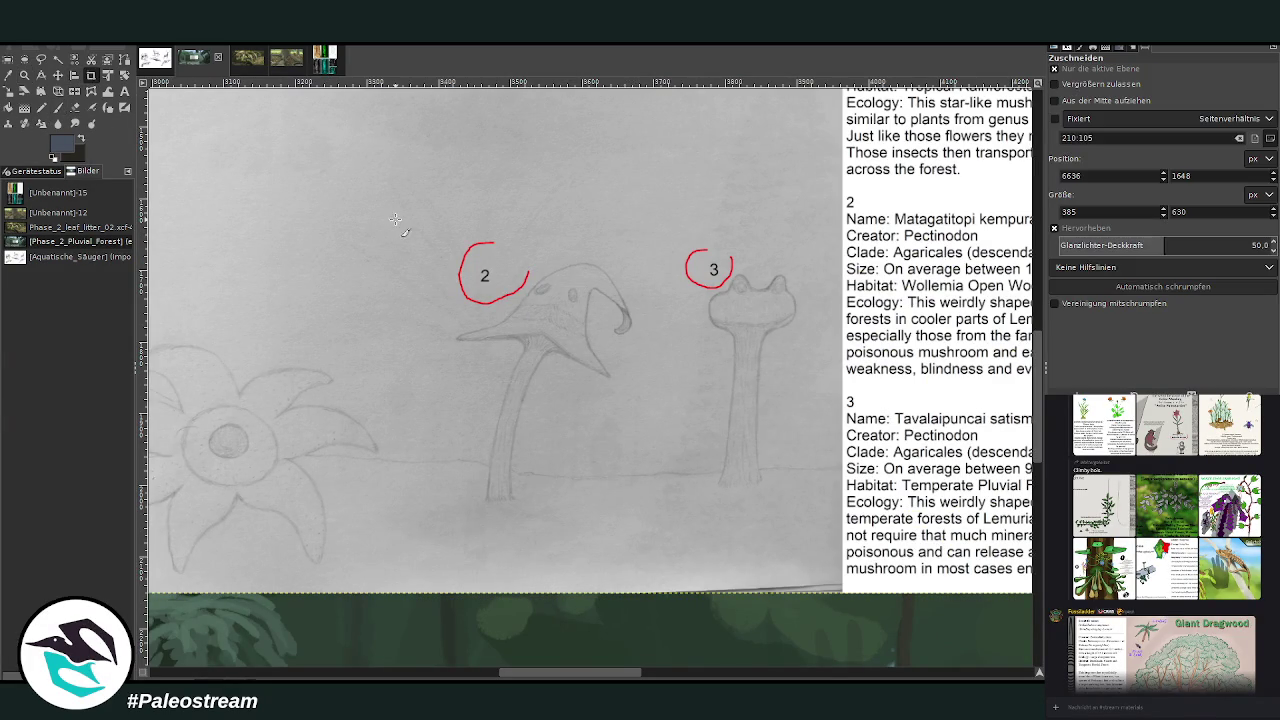
- Crop the pasted sketch layer down to just mushroom number 2
left_click_drag(418, 216, 659, 551)
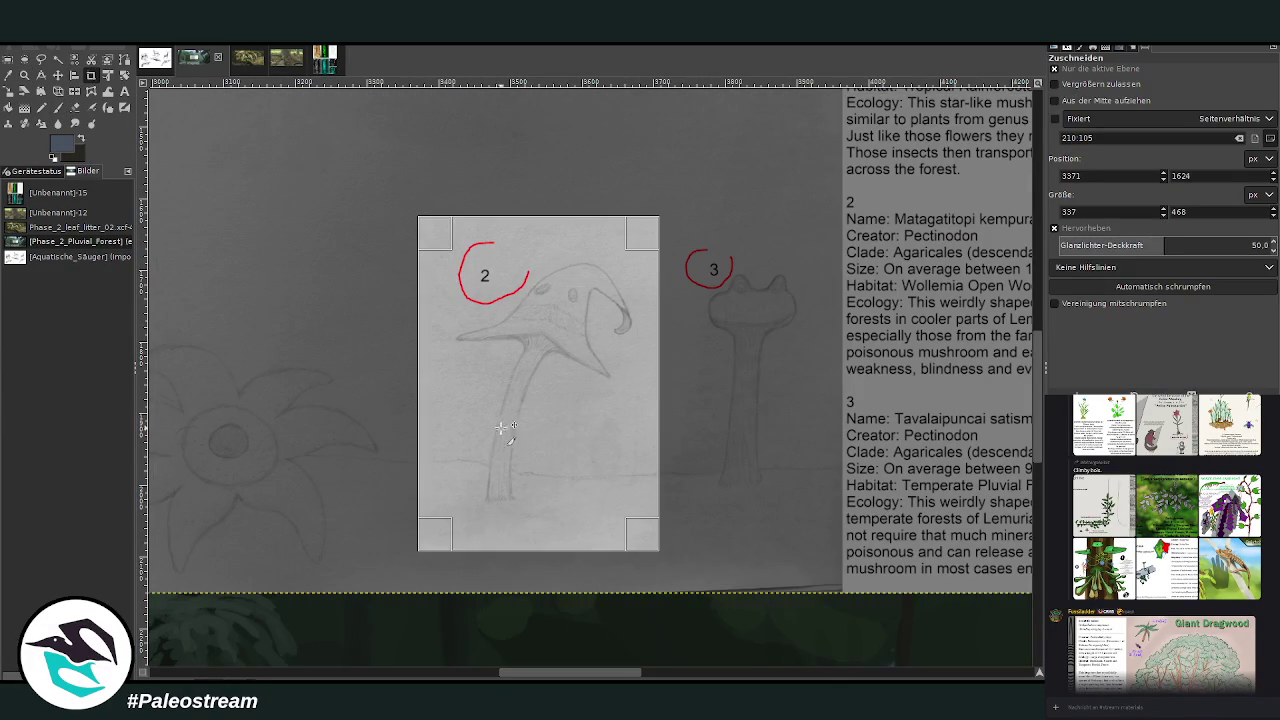
scroll(593, 676, "right", 4)
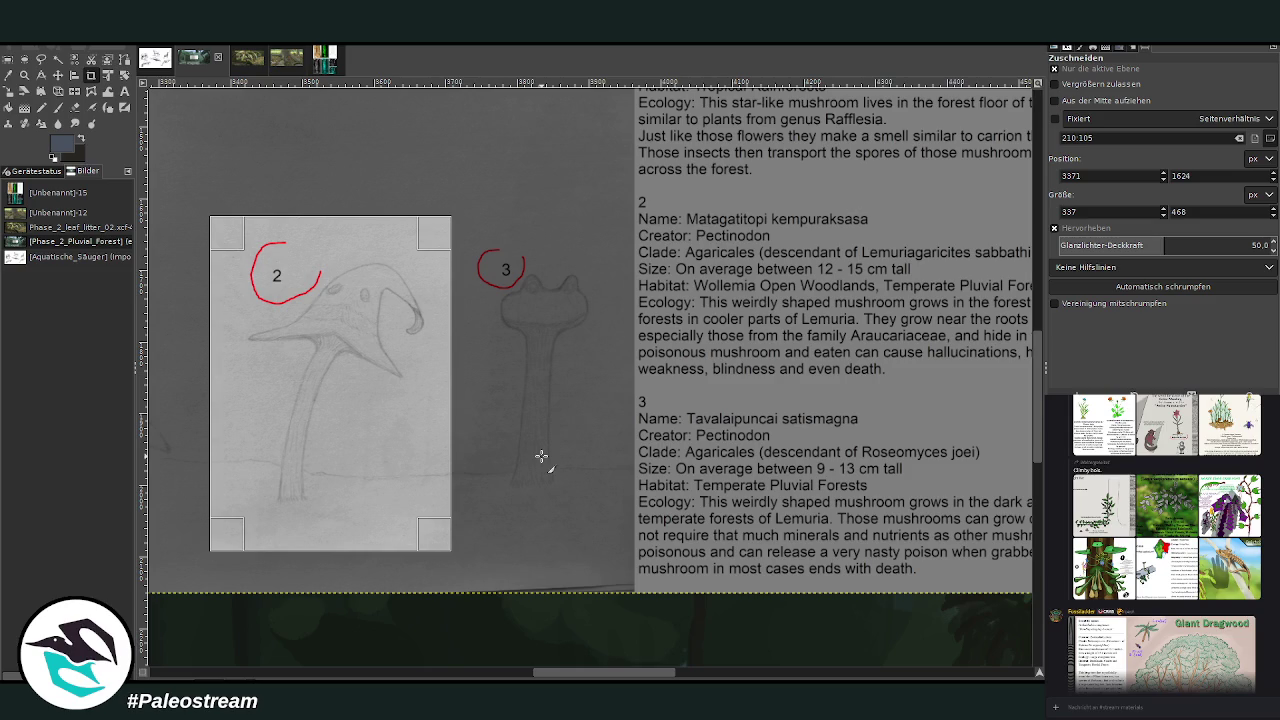
left_click(392, 421)
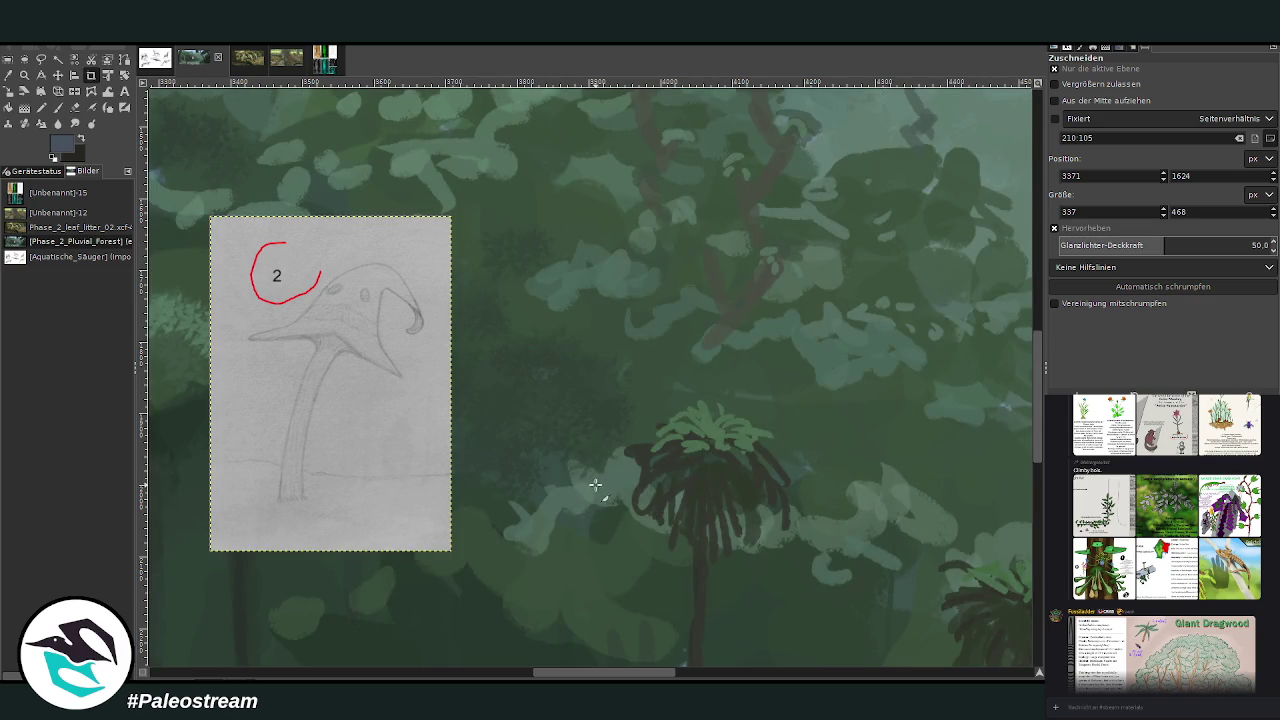
- Move the mushroom 2 sketch down onto the riverbank beside the cycad
left_click(57, 75)
mouse_move(330, 350)
left_mouse_down()
mouse_move(324, 428)
mouse_move(251, 658)
mouse_move(771, 638)
mouse_move(806, 532)
mouse_move(805, 245)
mouse_move(417, 613)
left_mouse_up()
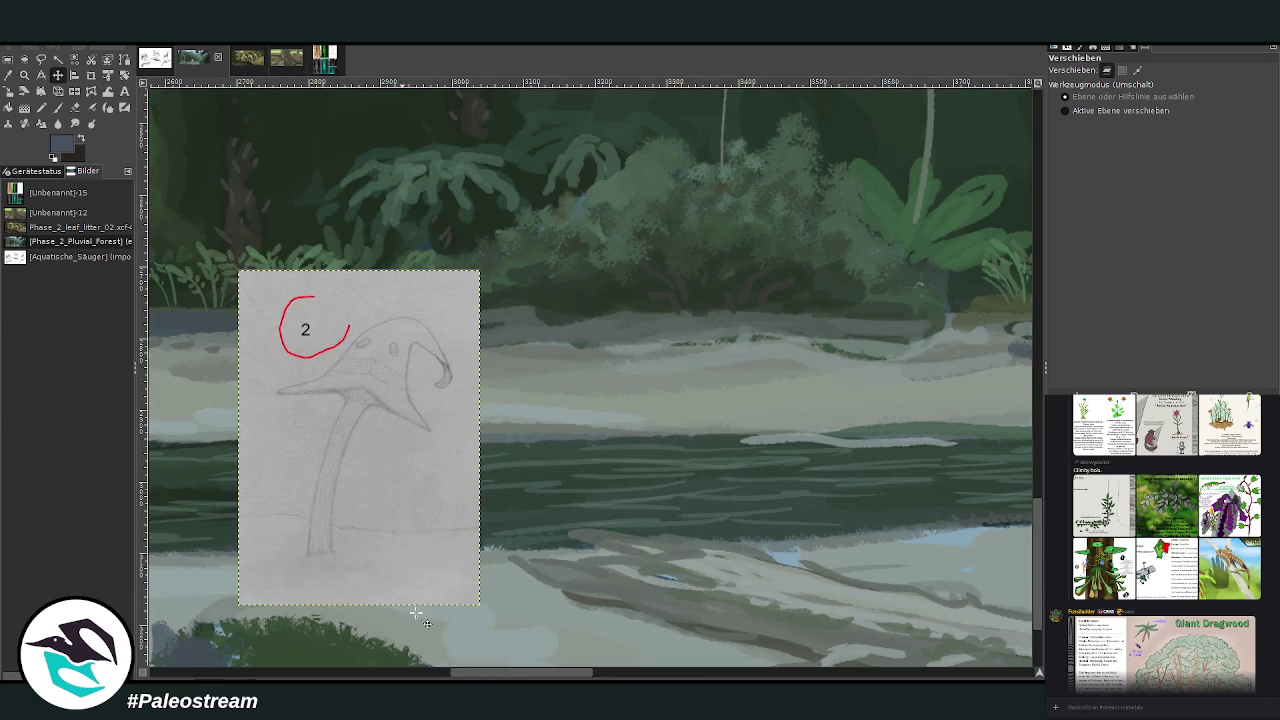
left_click_drag(528, 676, 440, 670)
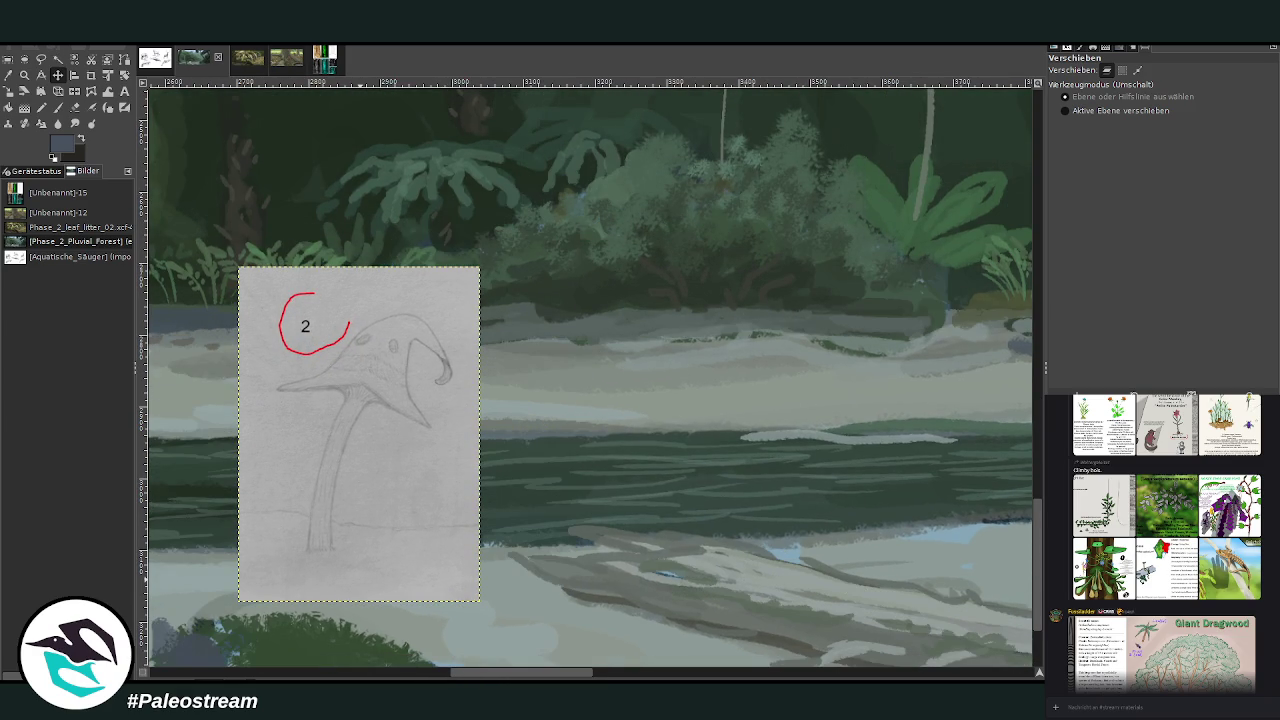
left_click(431, 673)
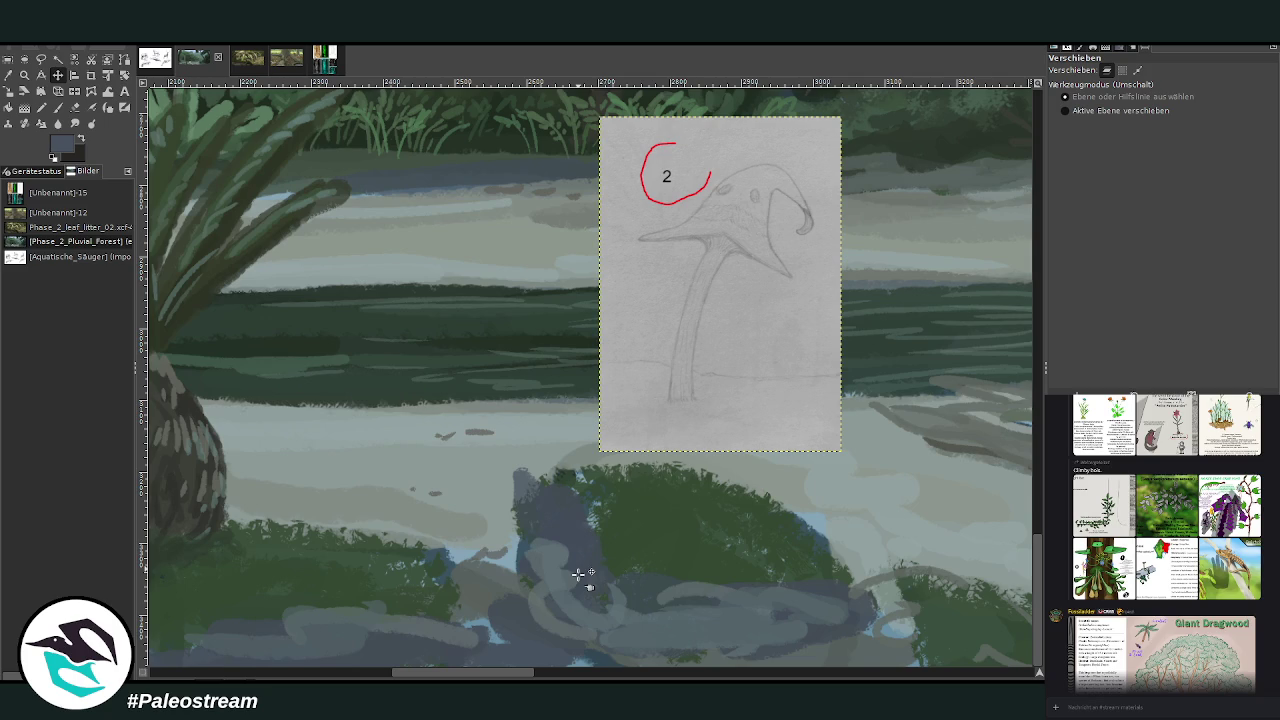
scroll(580, 580, "down", 3)
left_click_drag(463, 677, 433, 677)
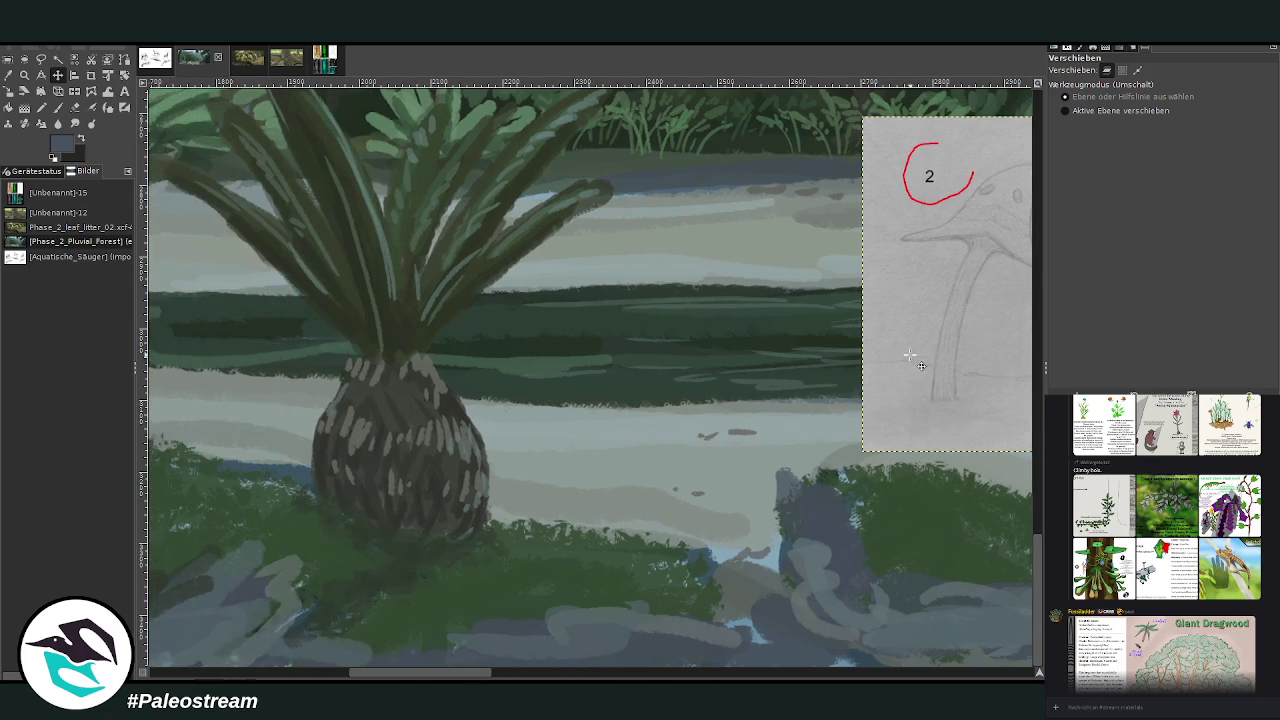
mouse_move(927, 360)
left_mouse_down()
mouse_move(553, 460)
mouse_move(715, 418)
left_mouse_up()
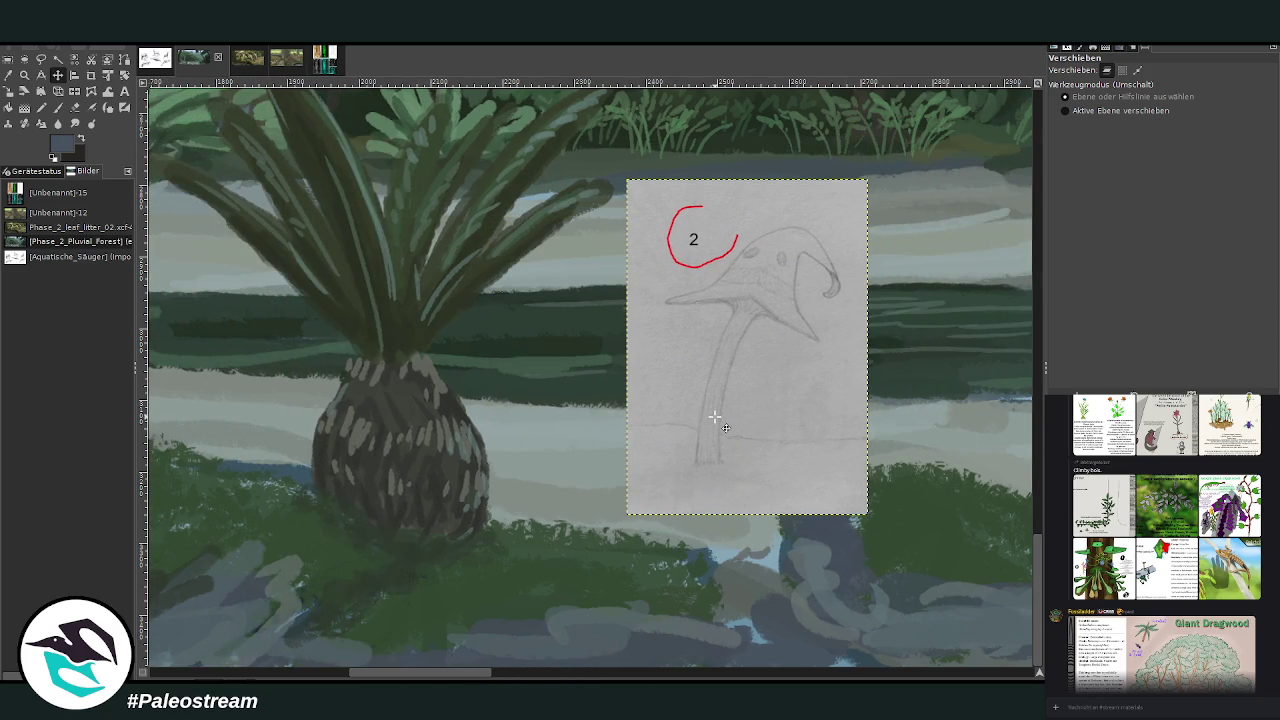
- Make the painting layer active with the Paintbrush, view the grey mushroom reference, and zoom out
key("z")
key("Page_Down")
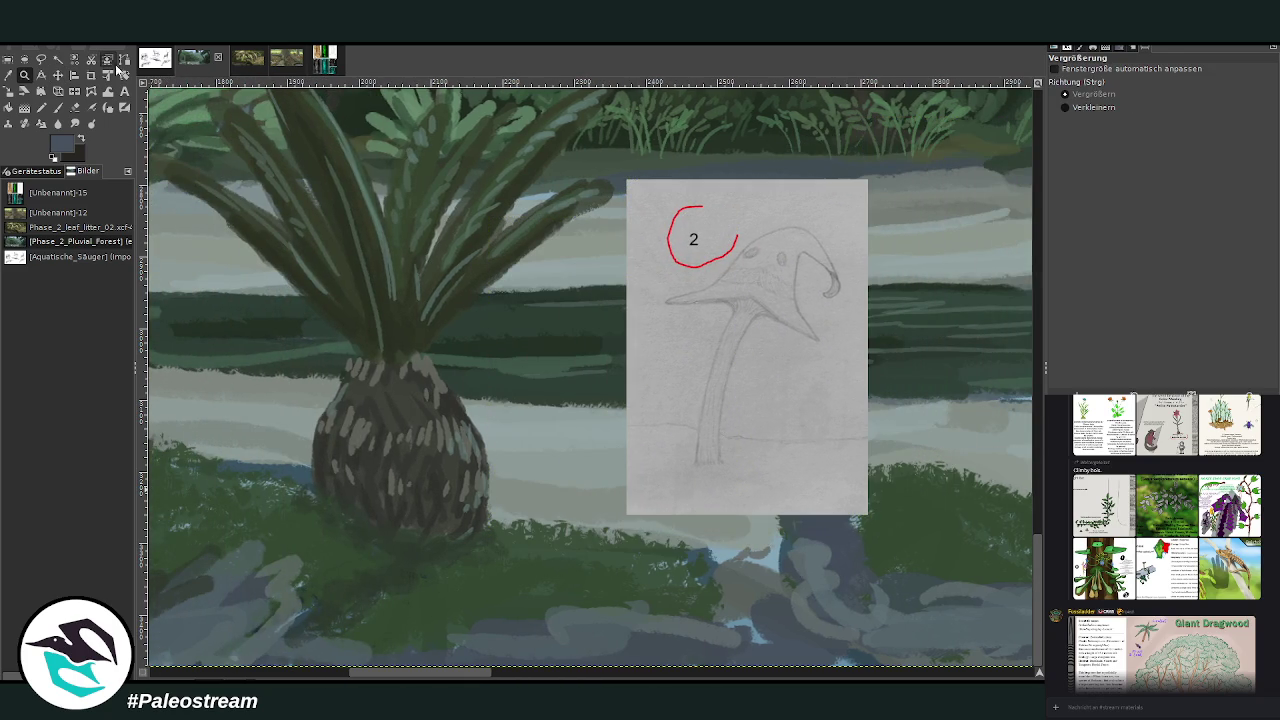
key("p")
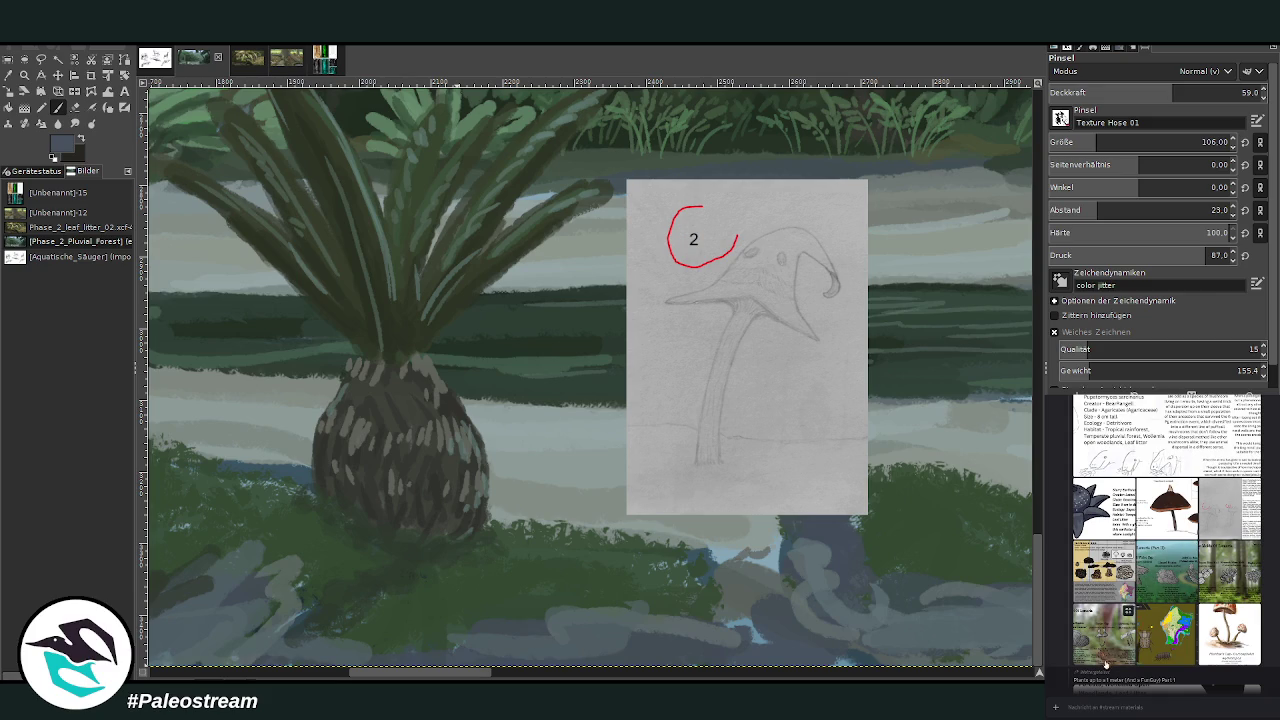
mouse_move(1229, 634)
left_click(1218, 515)
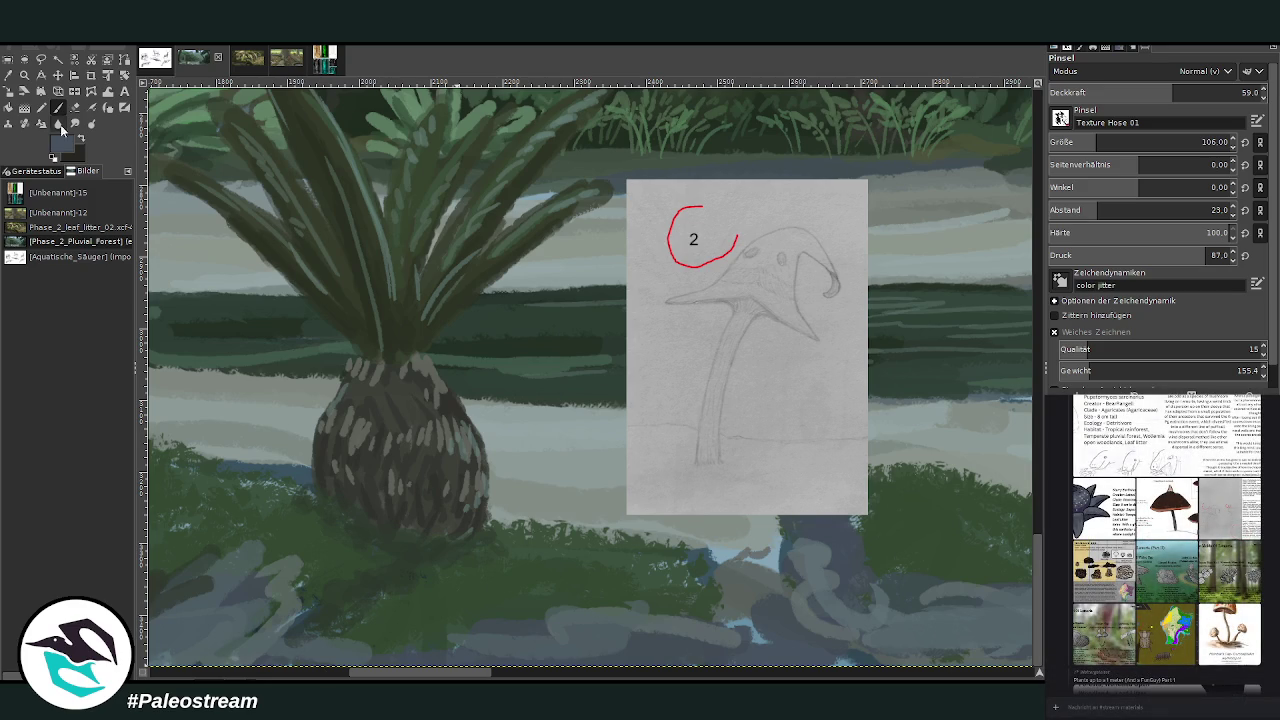
key("minus")
key("minus")
key("minus")
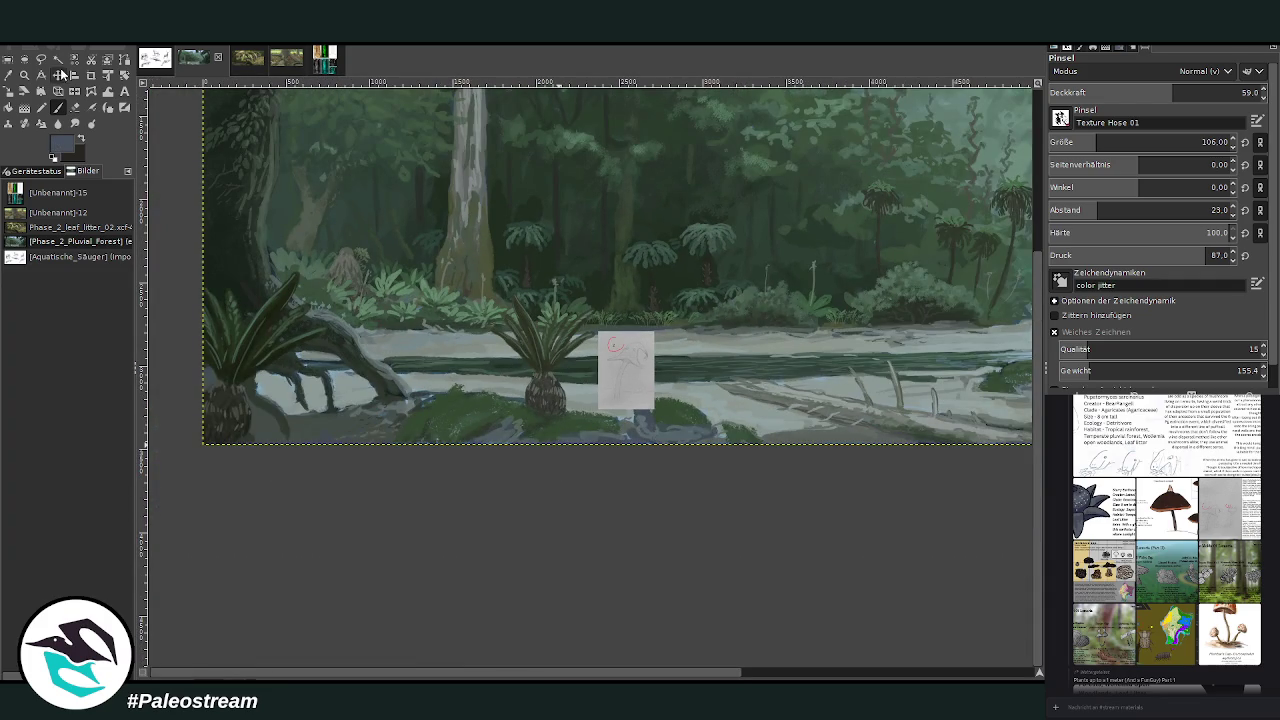
- Shift the mushroom 2 sketch further right along the riverbank
left_click(58, 75)
left_click_drag(610, 378, 952, 360)
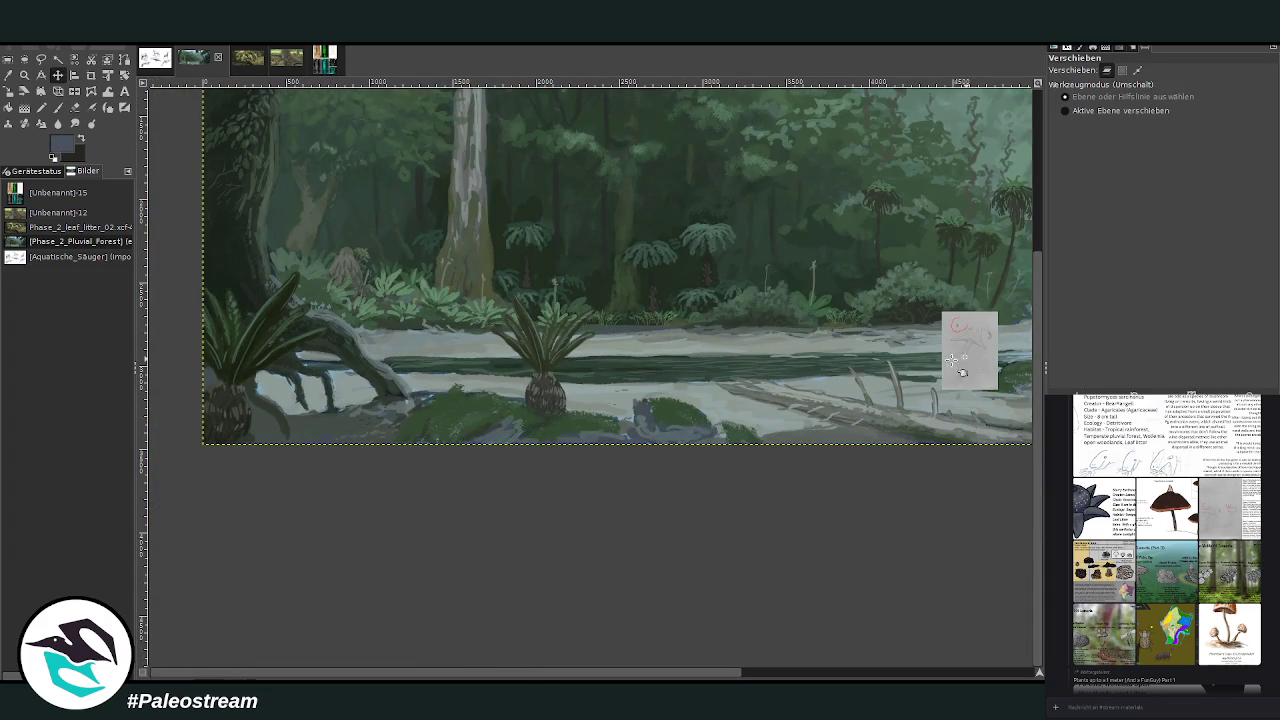
left_click(773, 669)
mouse_move(530, 360)
left_mouse_down()
mouse_move(668, 383)
mouse_move(969, 340)
left_mouse_up()
- Zoom in on the right-side foliage and sample its dark colour for painting
key("z")
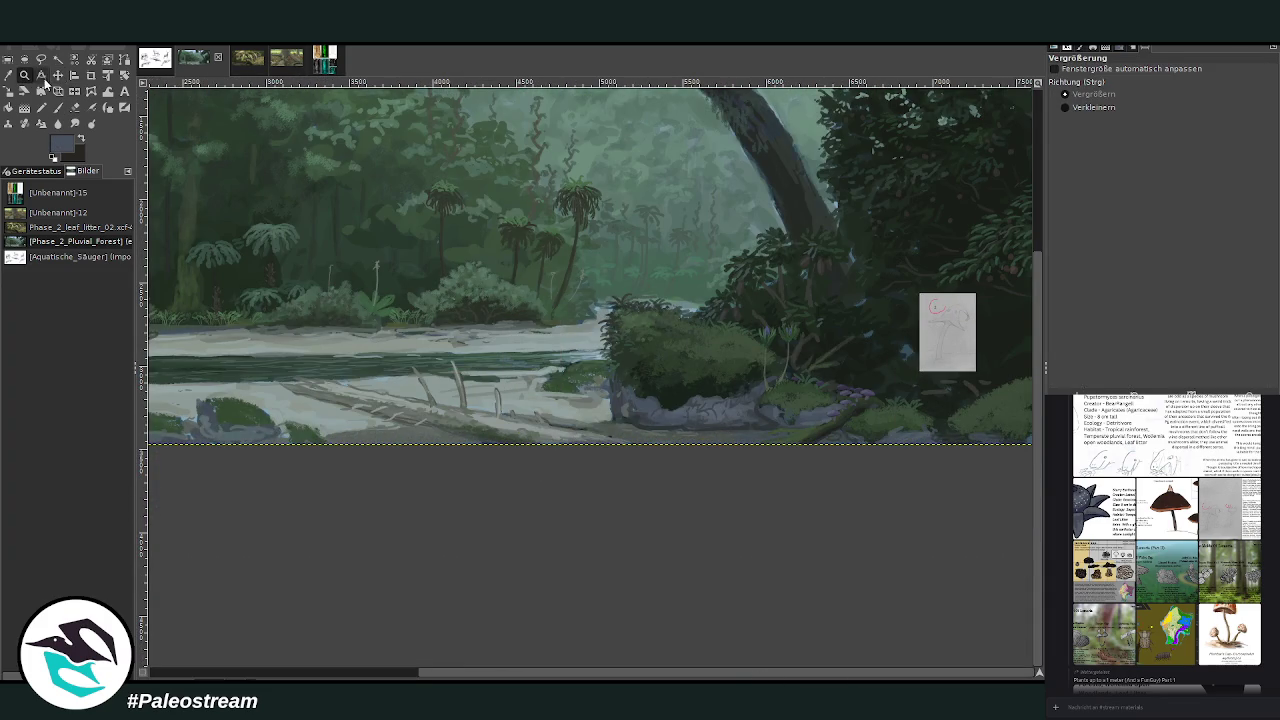
left_click_drag(720, 188, 886, 388)
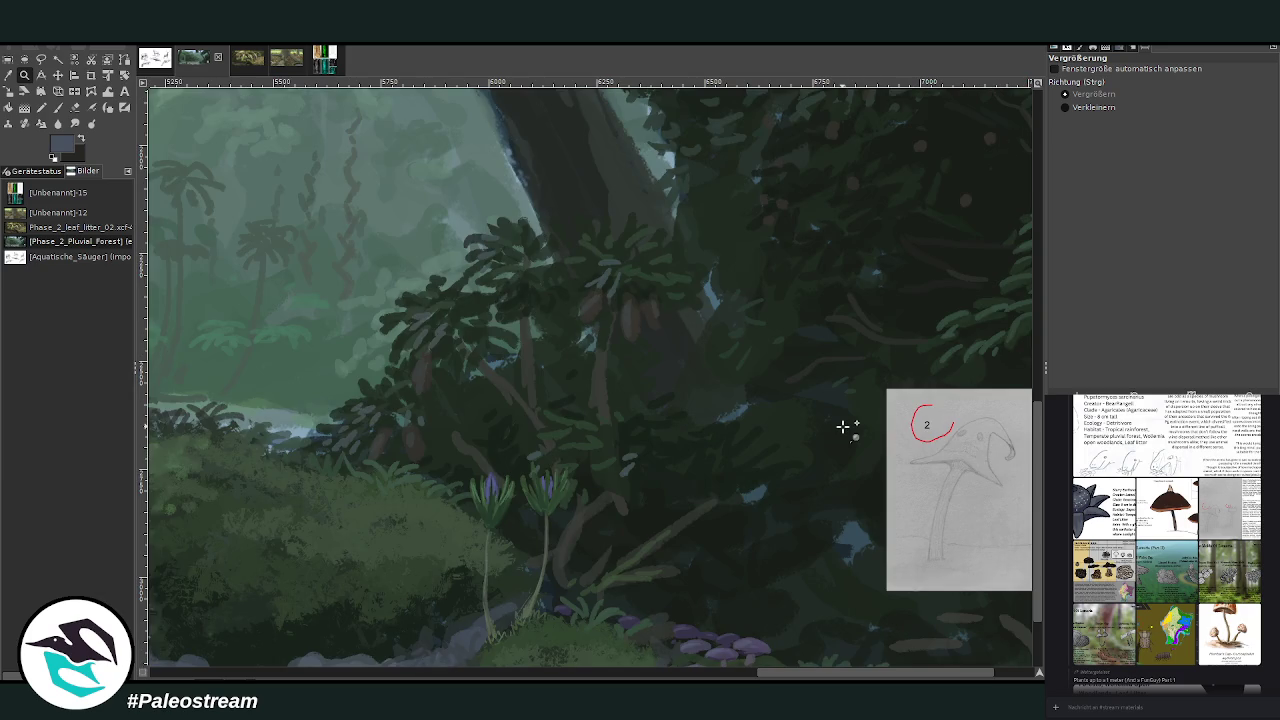
left_click(10, 75)
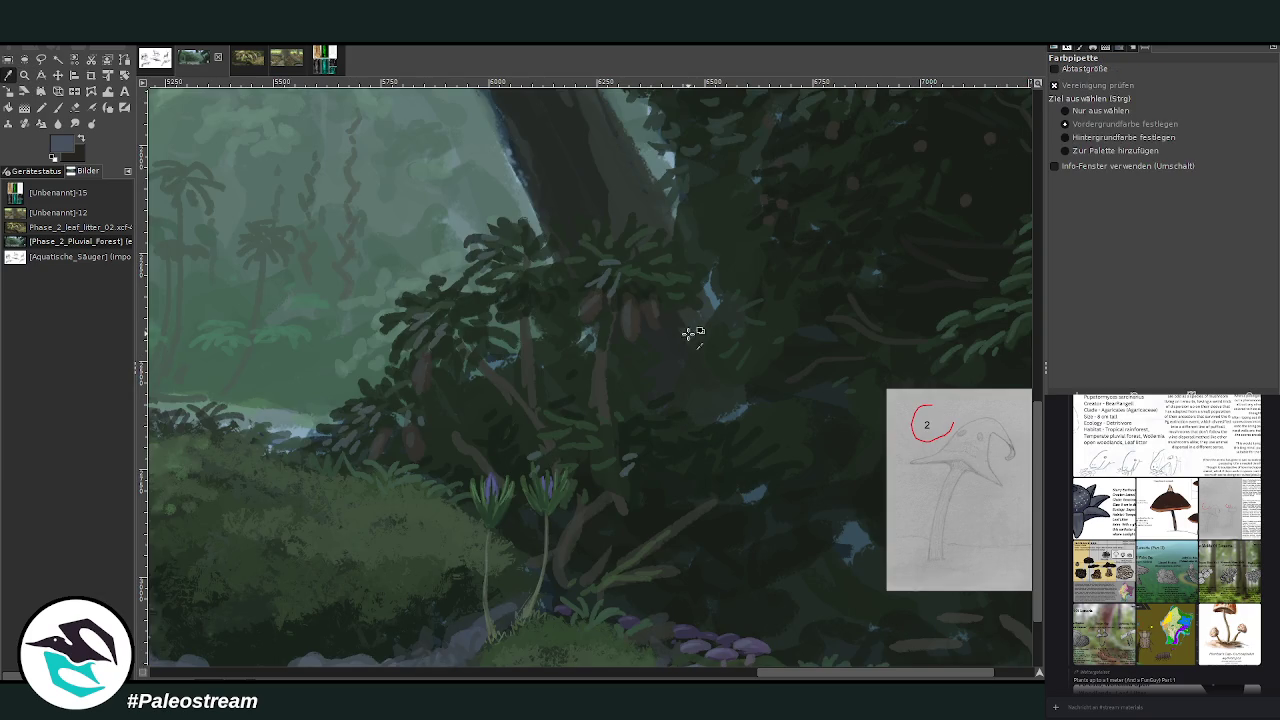
left_click(686, 334)
left_click(58, 107)
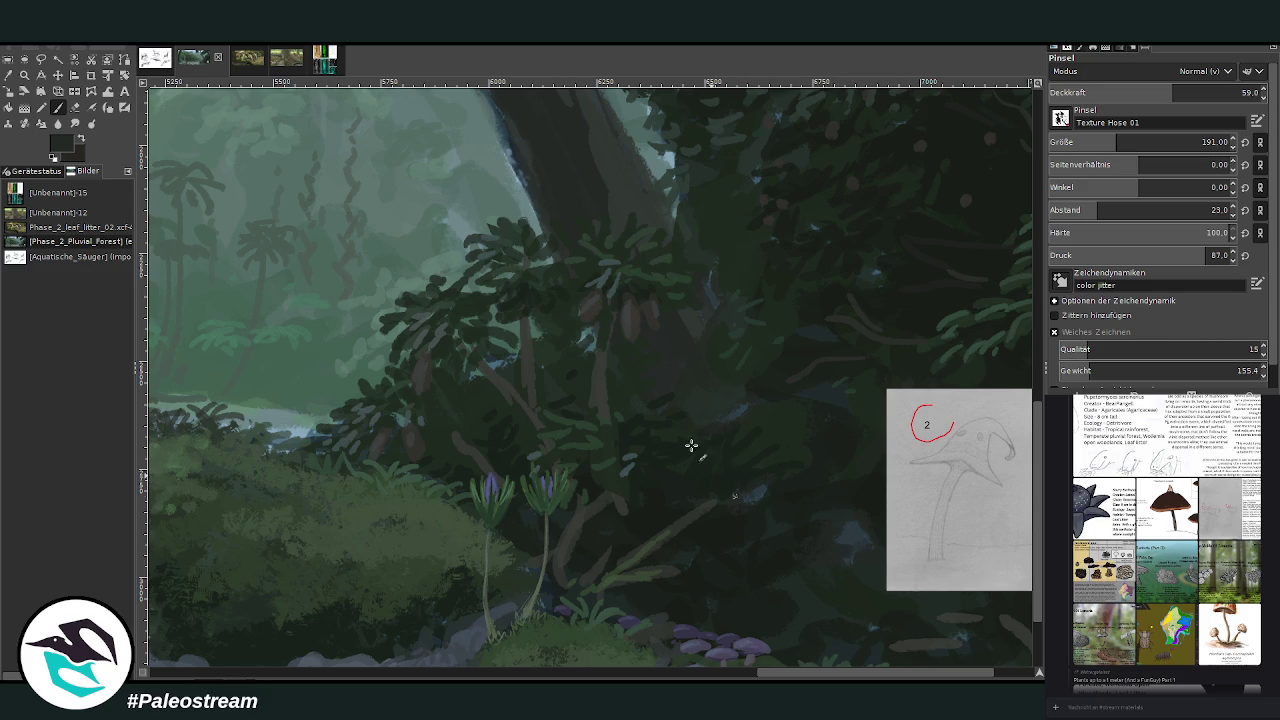
left_click(24, 74)
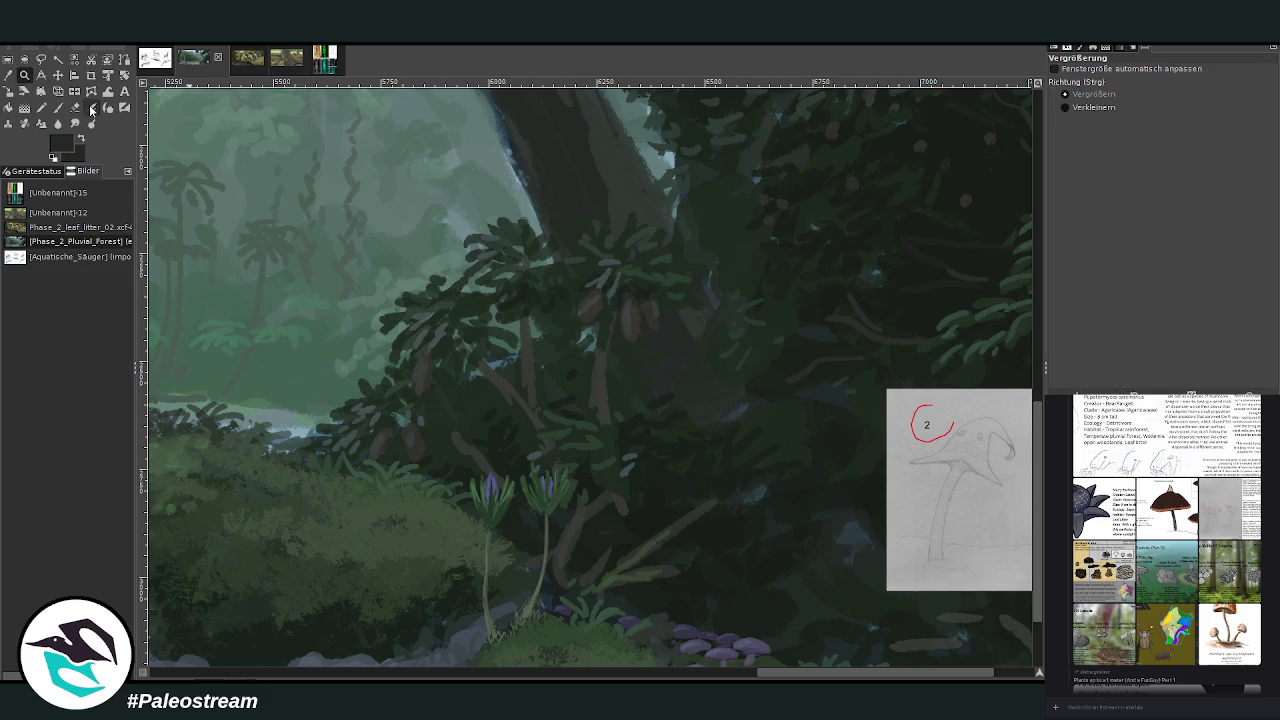
left_click_drag(512, 142, 975, 618)
left_click(58, 107)
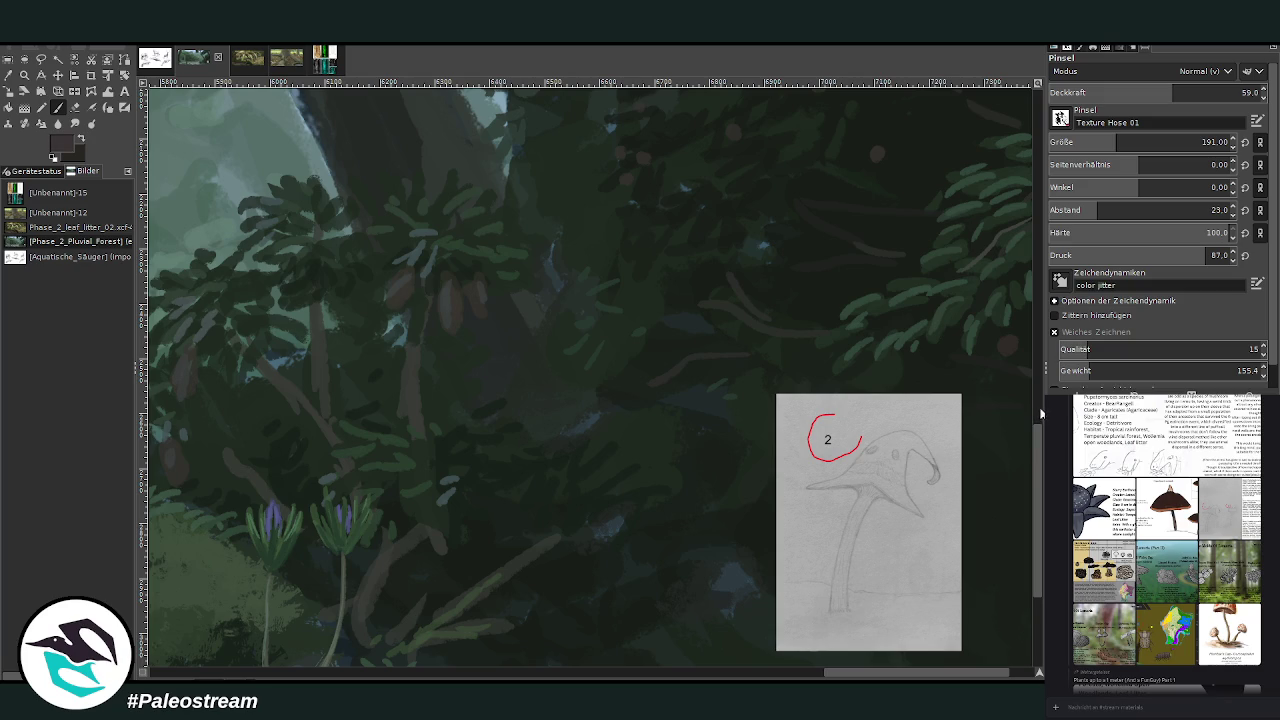
- Set the Chalk 03 brush to size 13 with opacity 66.2
scroll(1060, 118, "down", 1)
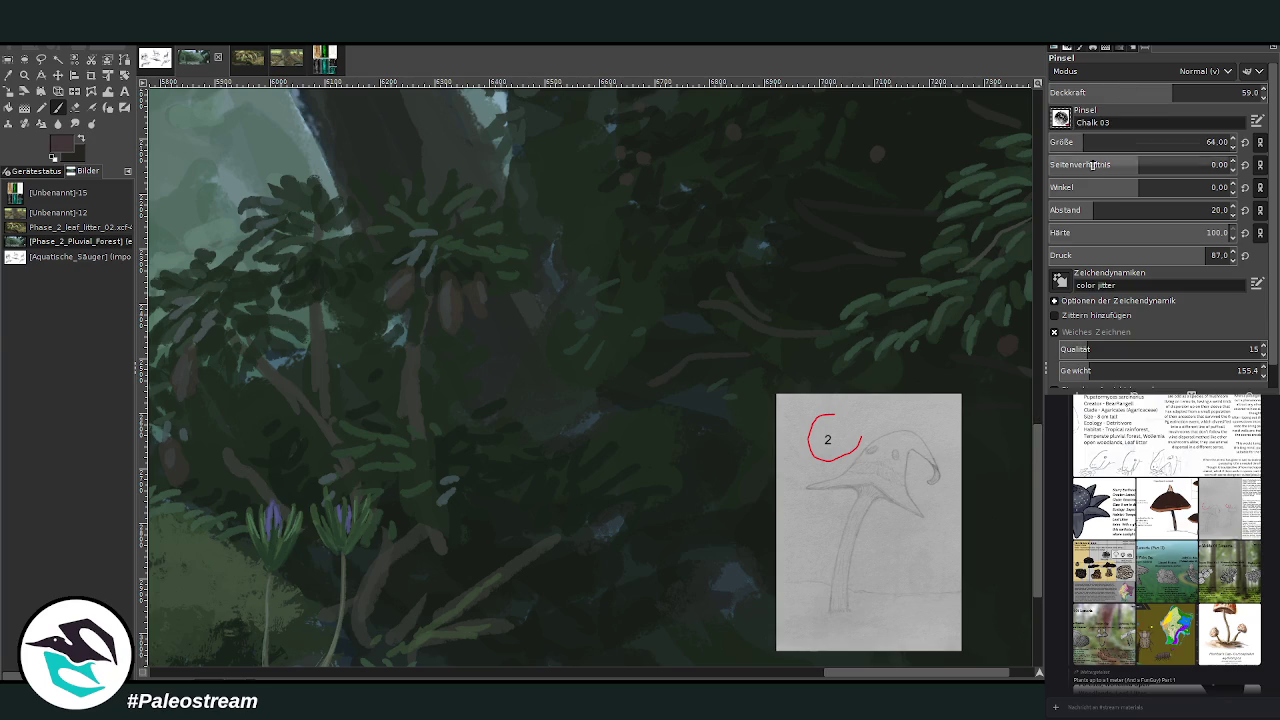
left_click_drag(1180, 142, 1206, 142)
left_click_drag(1175, 94, 1190, 94)
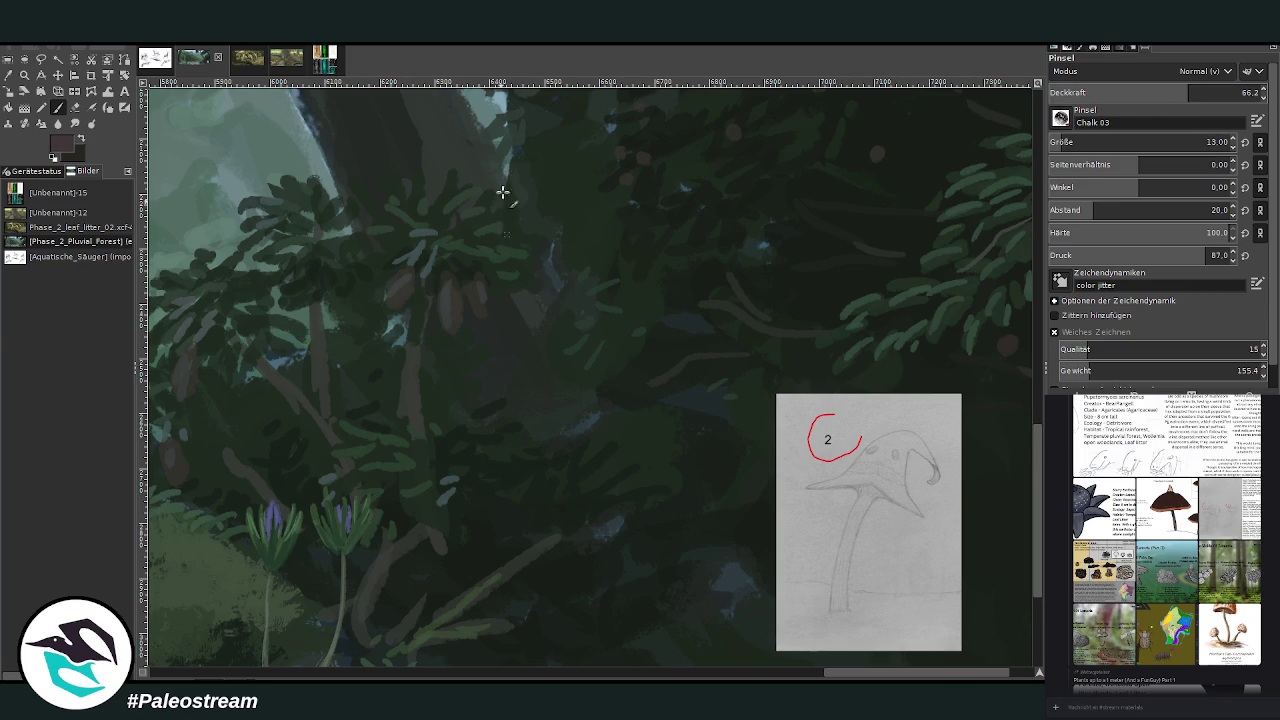
scroll(1035, 532, "up", 1)
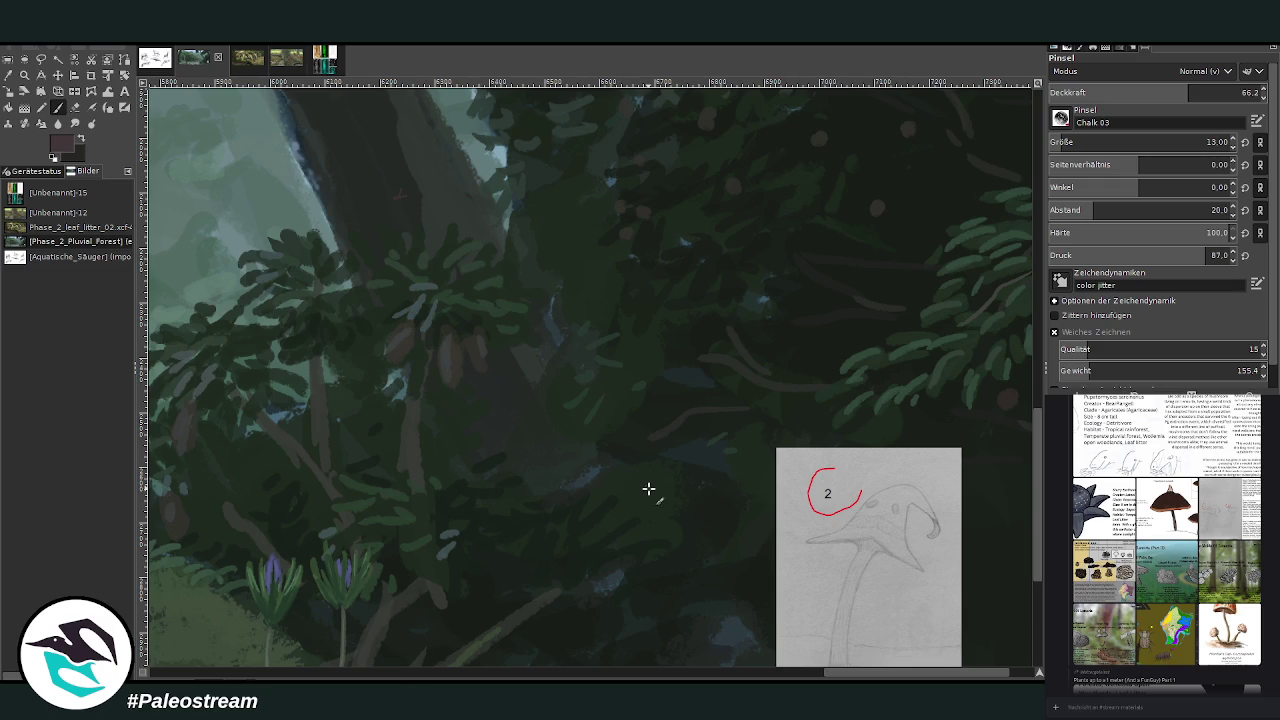
scroll(648, 489, "down", 2)
scroll(1040, 658, "down", 3)
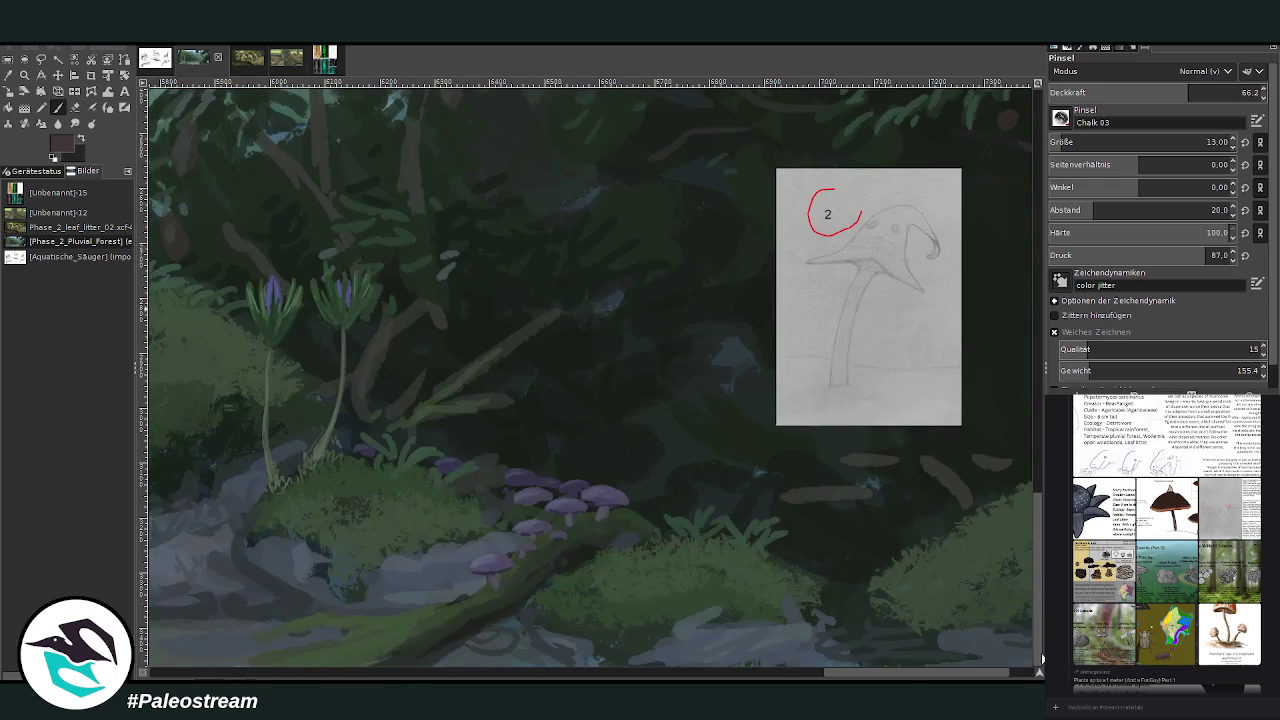
- Move the mushroom sketch reference lower and to the right
left_click(58, 75)
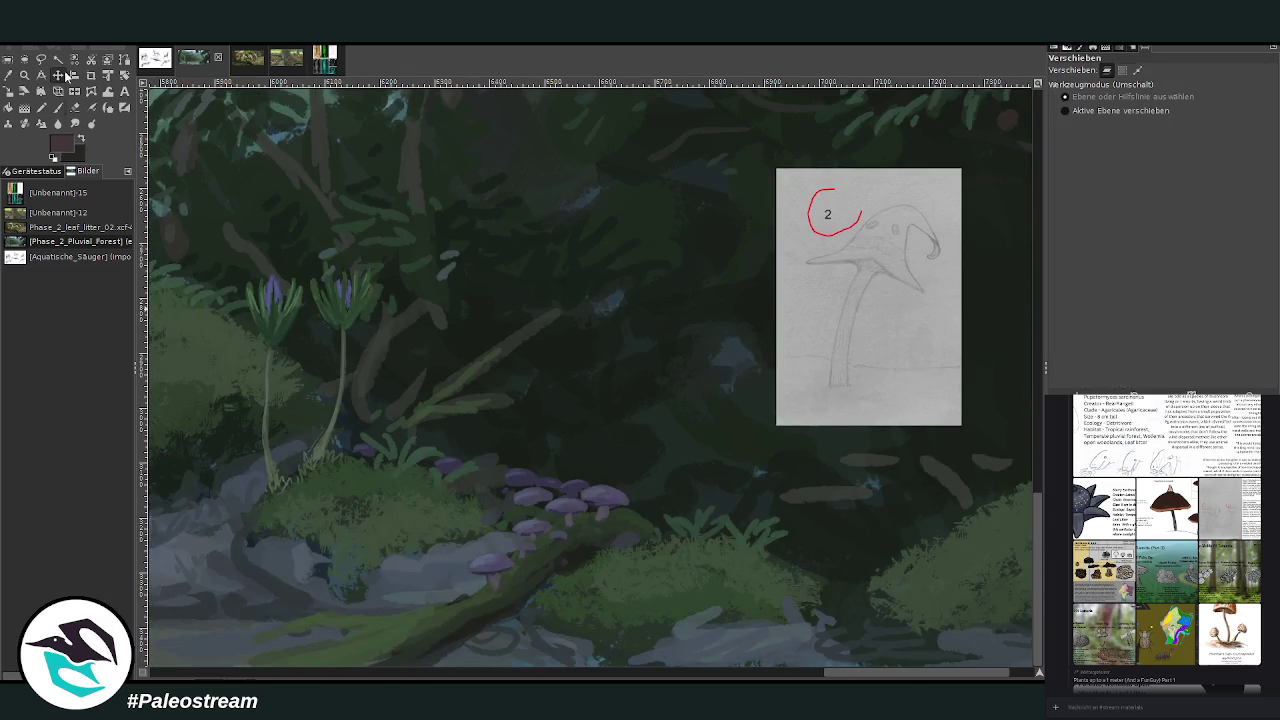
left_click_drag(822, 288, 868, 470)
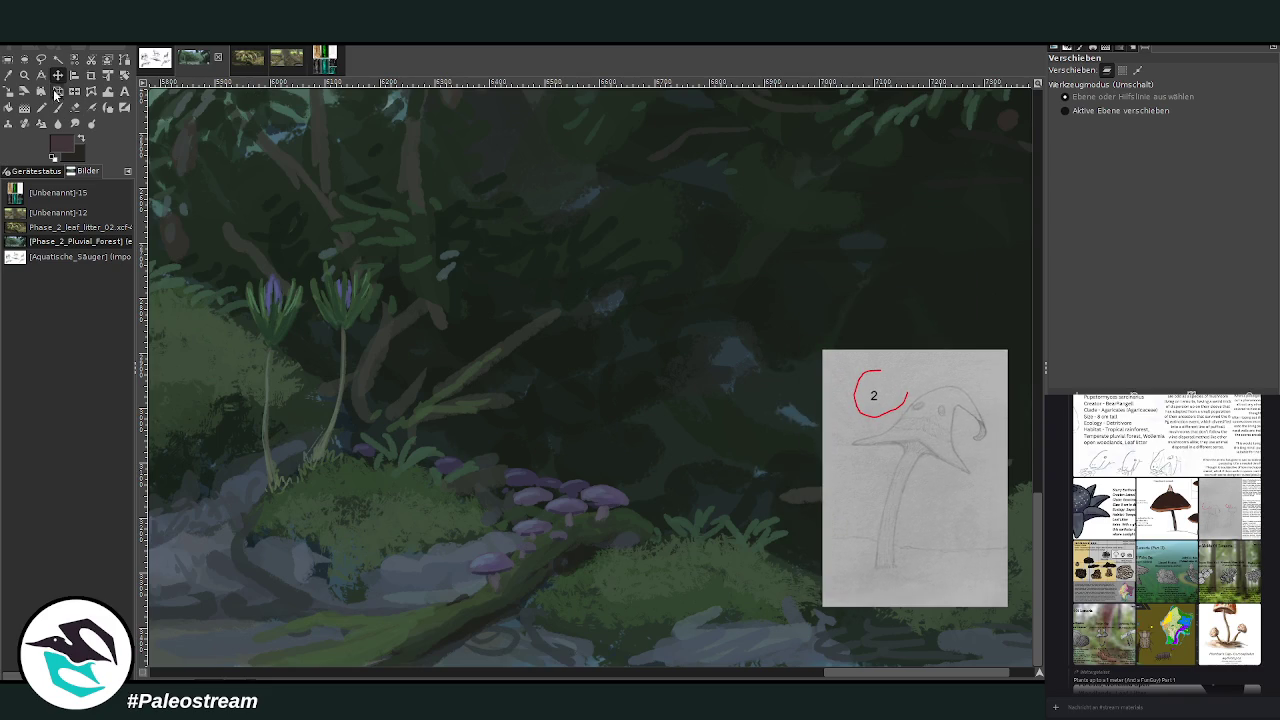
left_click(8, 75)
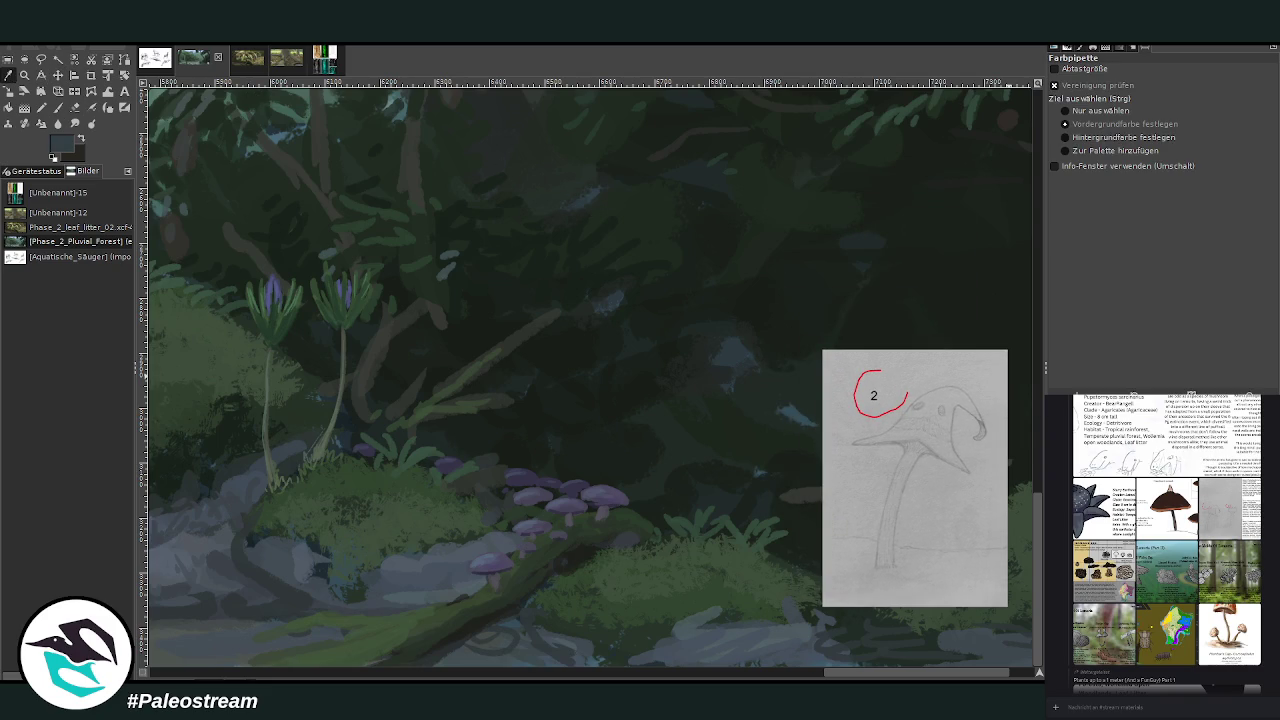
- Paint faint lighter branch strokes into the dark undergrowth at about 47% opacity, ending at size 21 and opacity 72.2
left_click(58, 107)
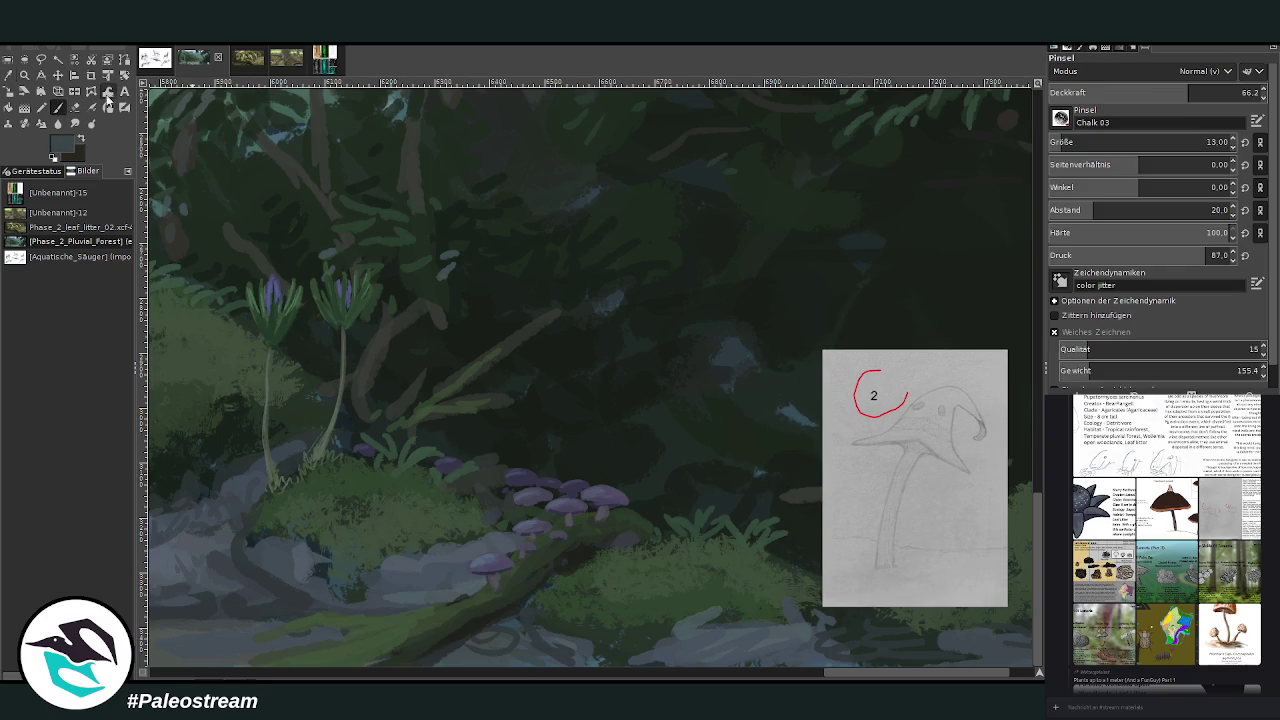
left_click_drag(1128, 100, 924, 96)
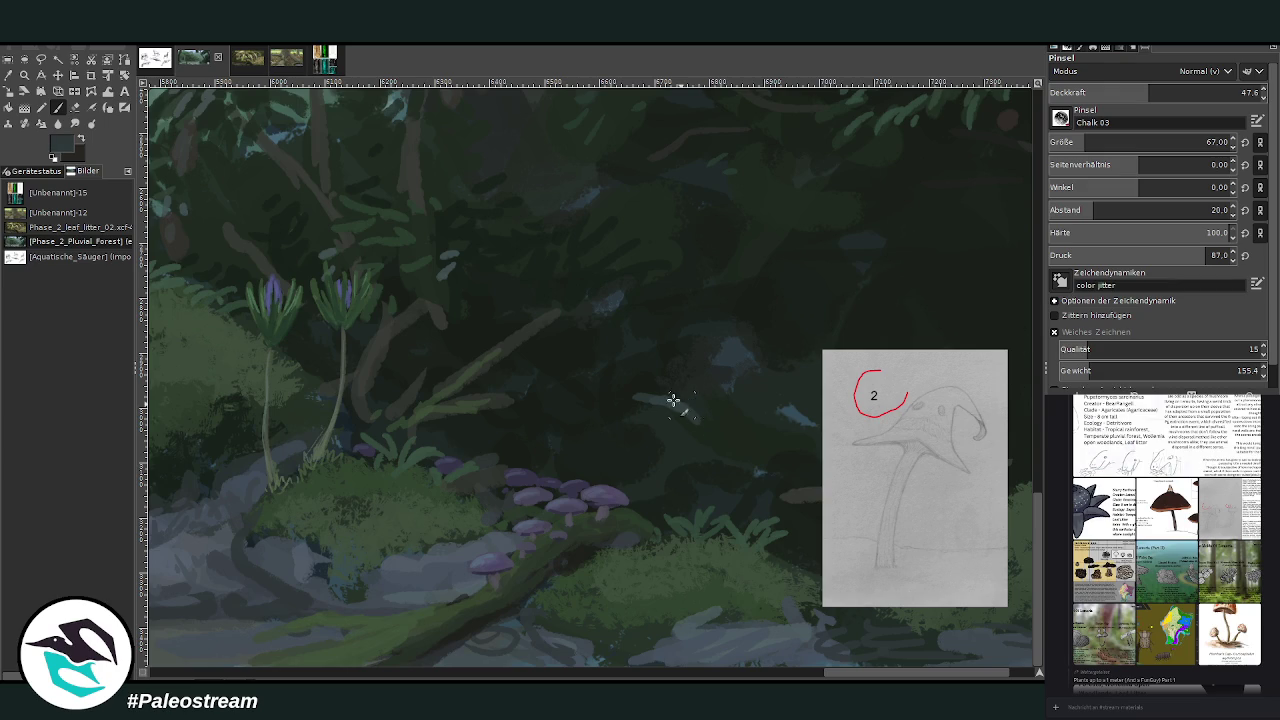
mouse_move(668, 404)
left_mouse_down()
mouse_move(560, 425)
mouse_move(611, 426)
mouse_move(631, 500)
mouse_move(648, 473)
left_mouse_up()
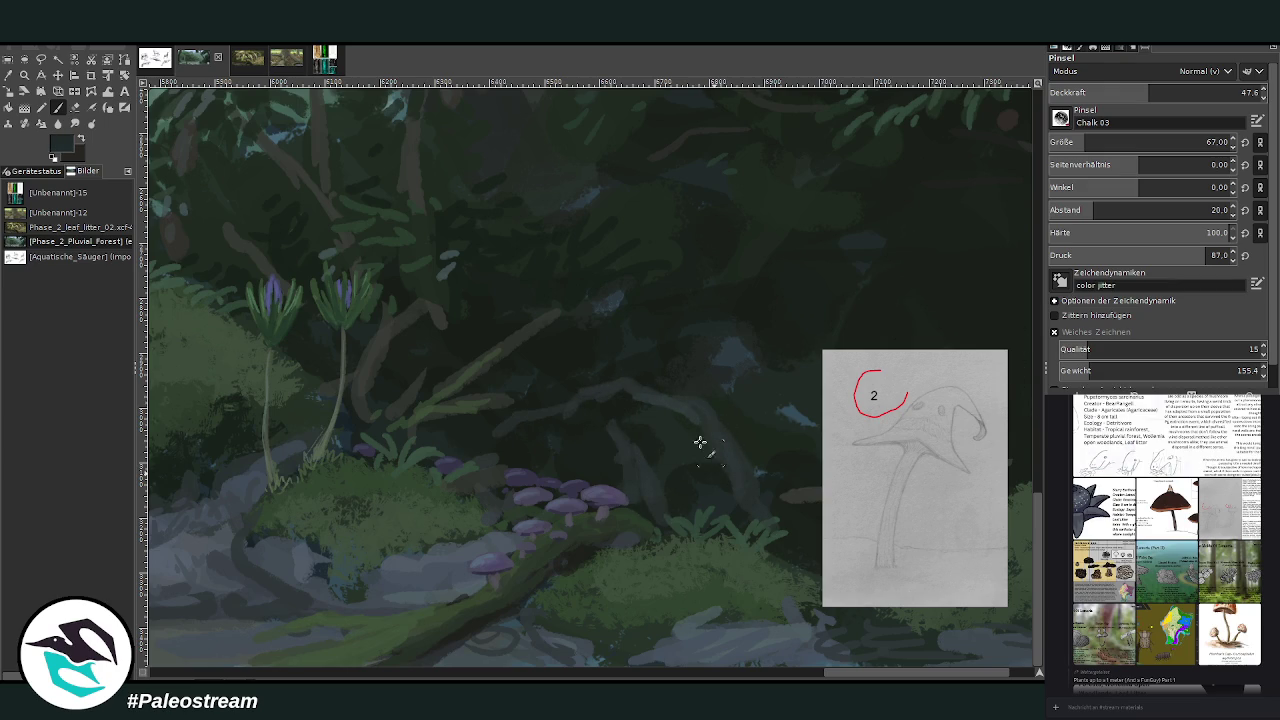
left_click(1192, 92)
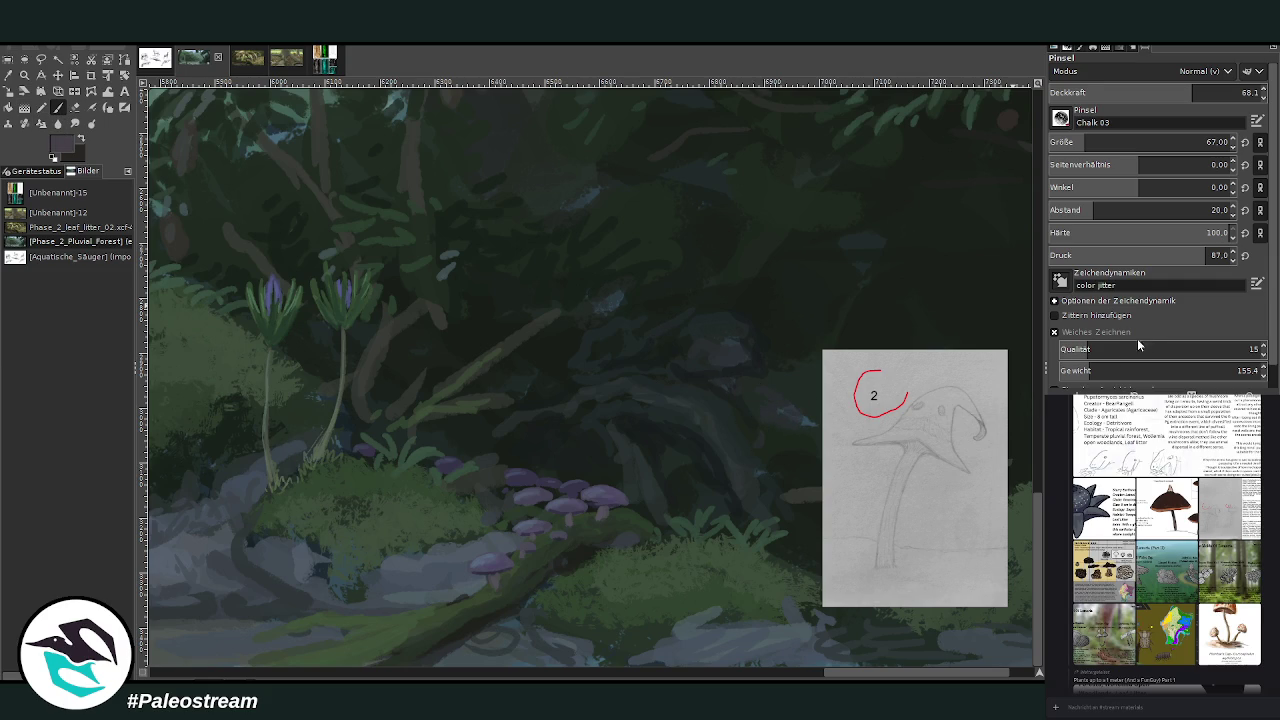
left_click(1065, 142)
left_click(1200, 92)
- Zoom in on the mushrooms and set the paintbrush to size 26 at about 80% opacity
left_click(24, 75)
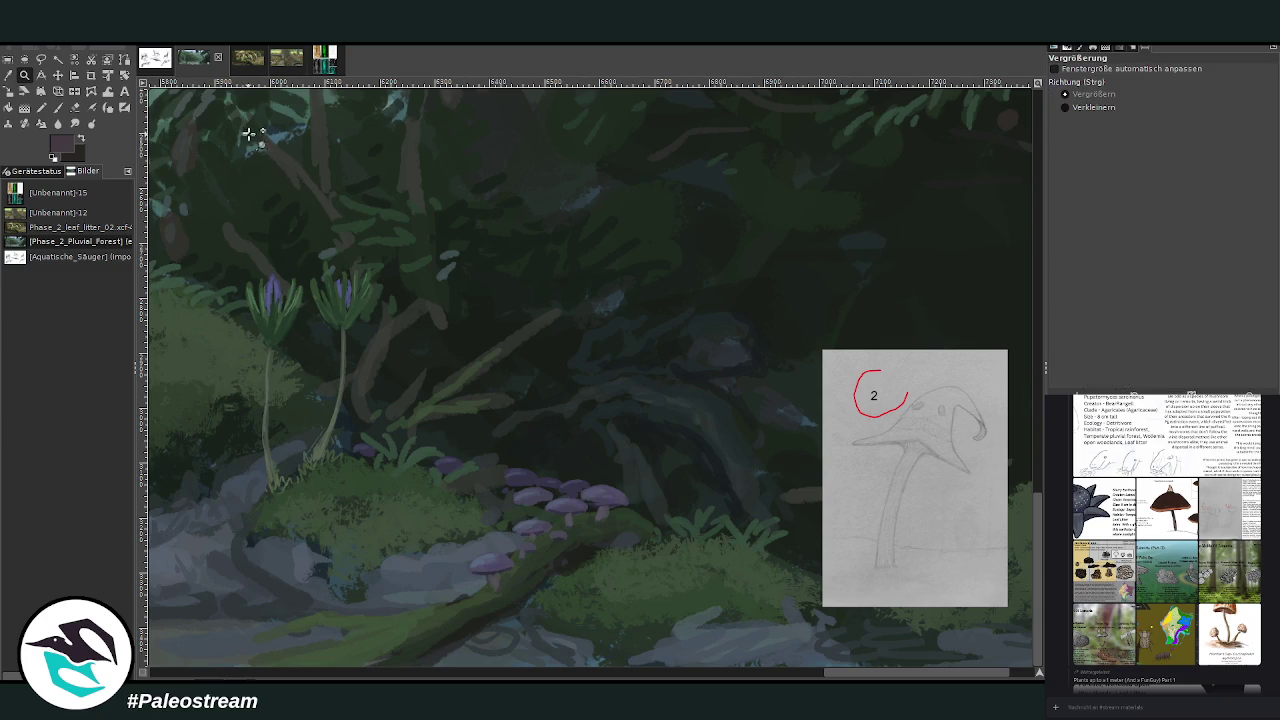
left_click_drag(244, 130, 822, 578)
left_click(57, 107)
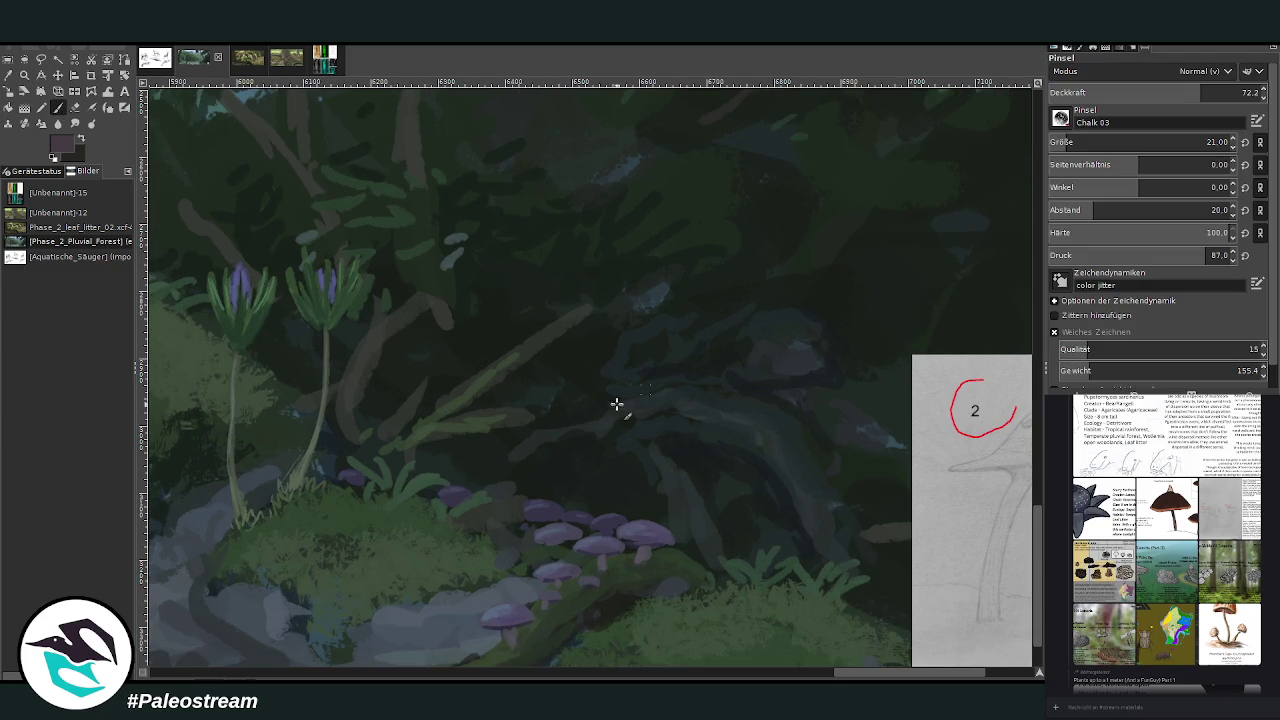
left_click(1071, 142)
left_click(1218, 92)
- Dab a cluster of pink mushroom caps in the undergrowth, then lower opacity to 60 and pick a darker purple-grey
left_click_drag(572, 383, 570, 398)
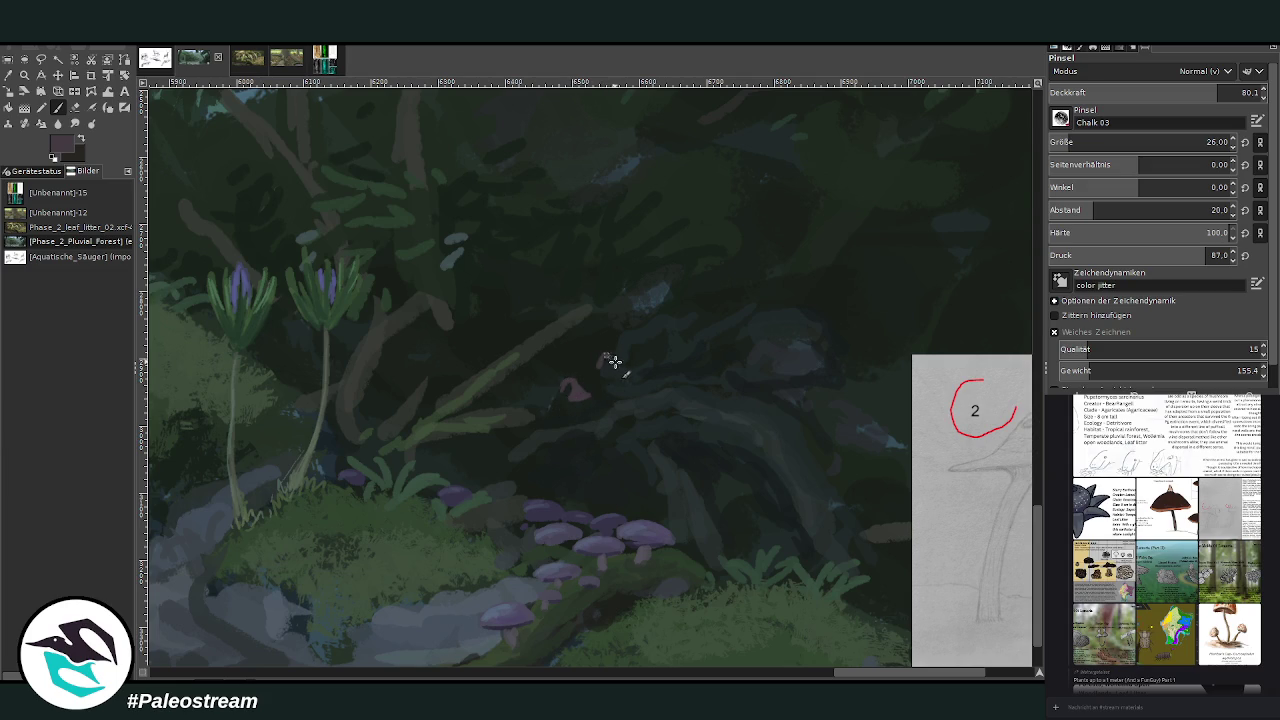
left_click(628, 381)
left_click(555, 412)
left_click(650, 364)
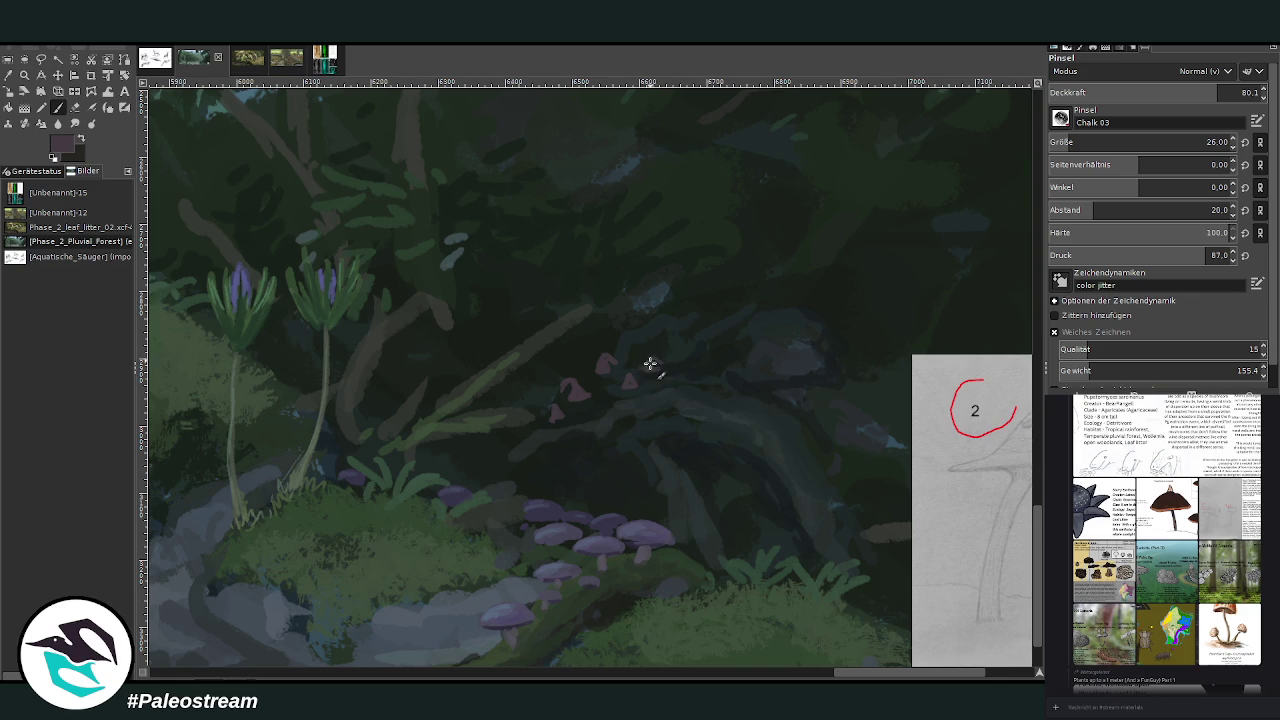
scroll(788, 671, "right", 2)
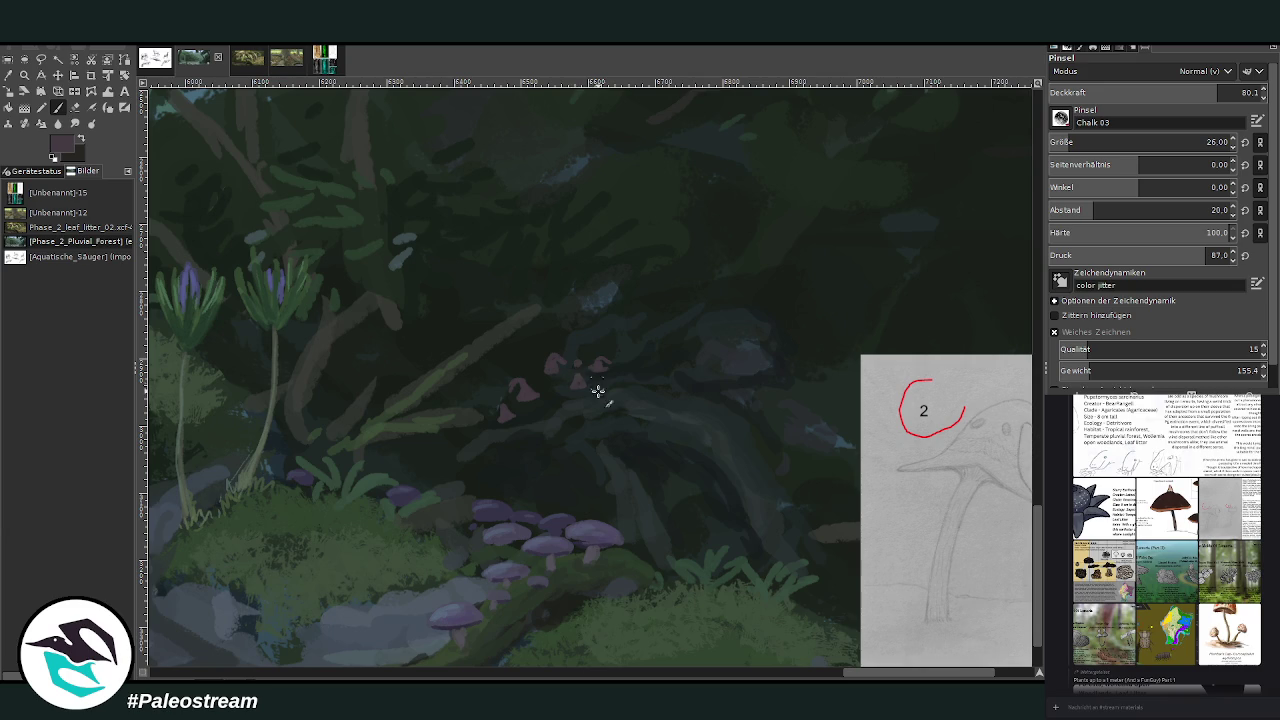
left_click_drag(583, 403, 629, 386)
left_click_drag(585, 355, 571, 409)
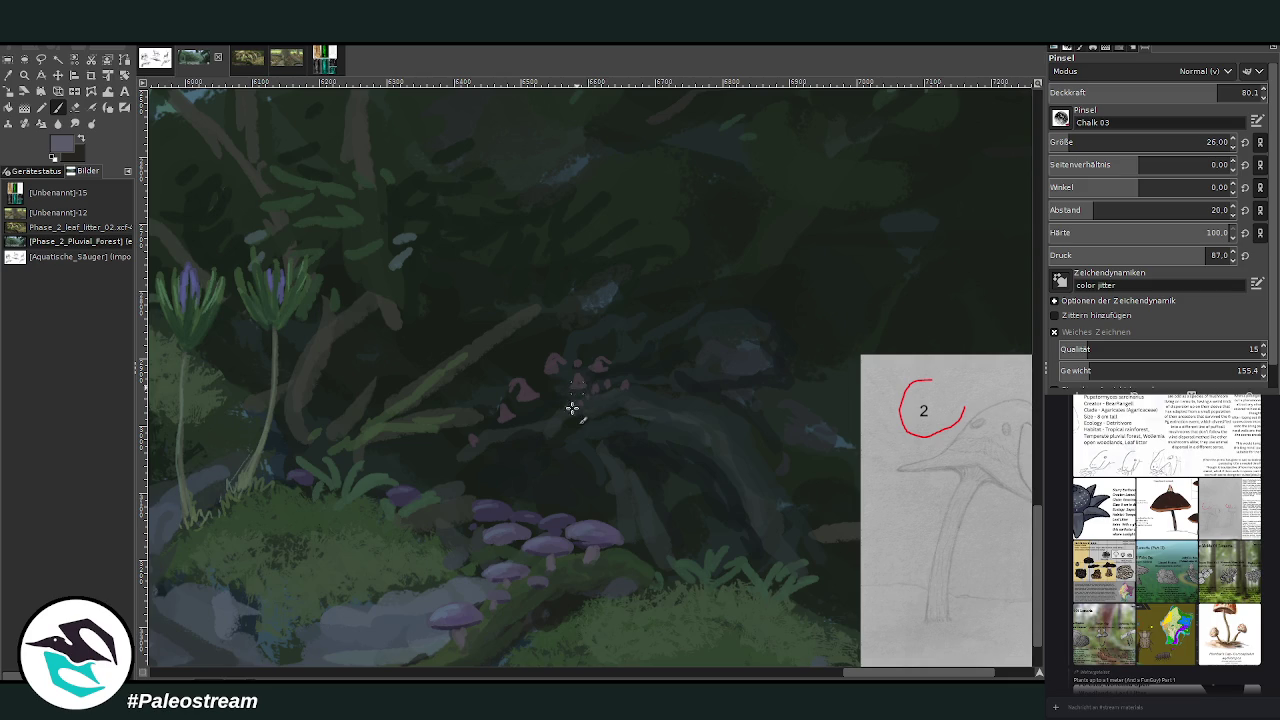
left_click(1177, 92)
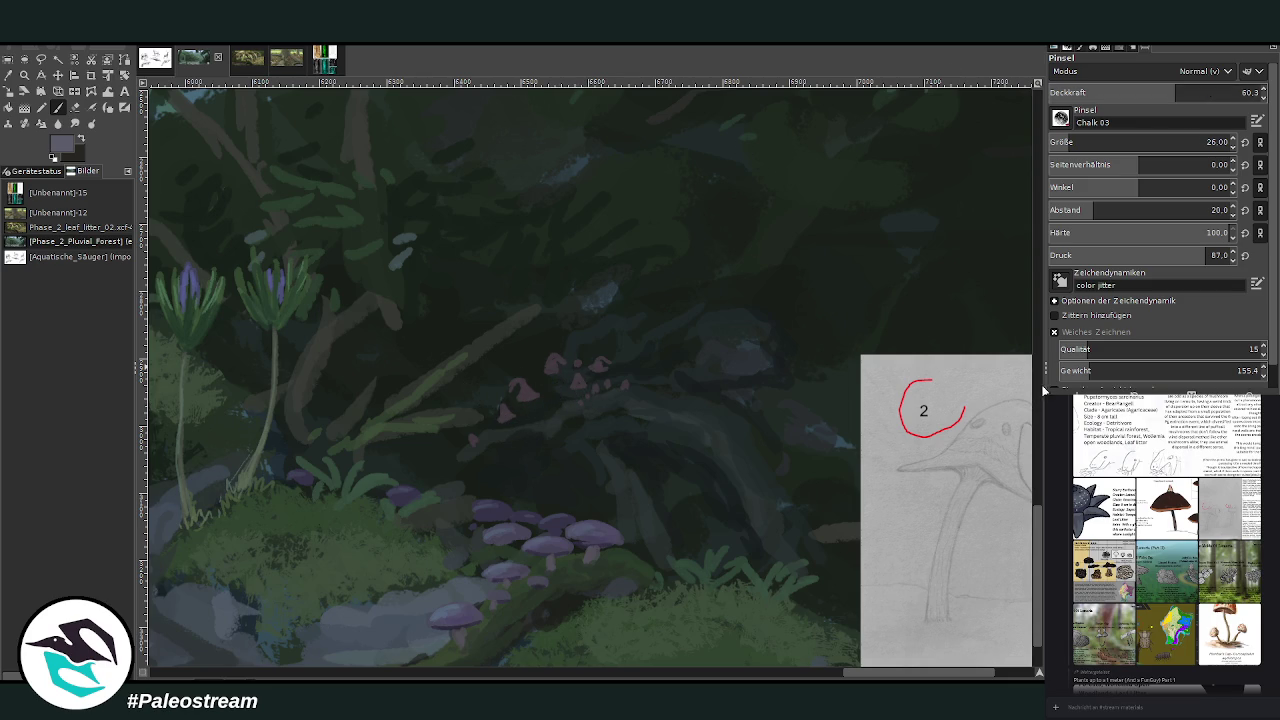
left_click(530, 380, "ctrl")
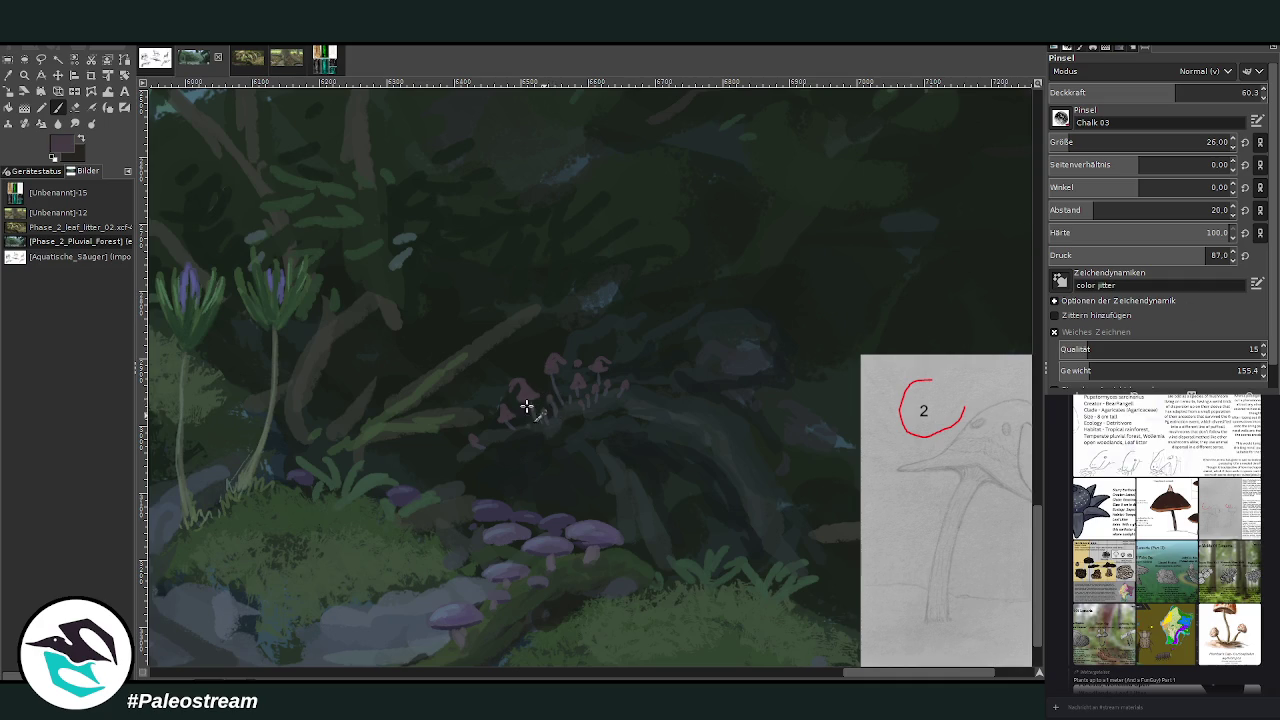
- Hide the mushroom sketch layer, fit the whole painting in view, then zoom in on the leaning tree trunk
scroll(474, 436, "down", 2)
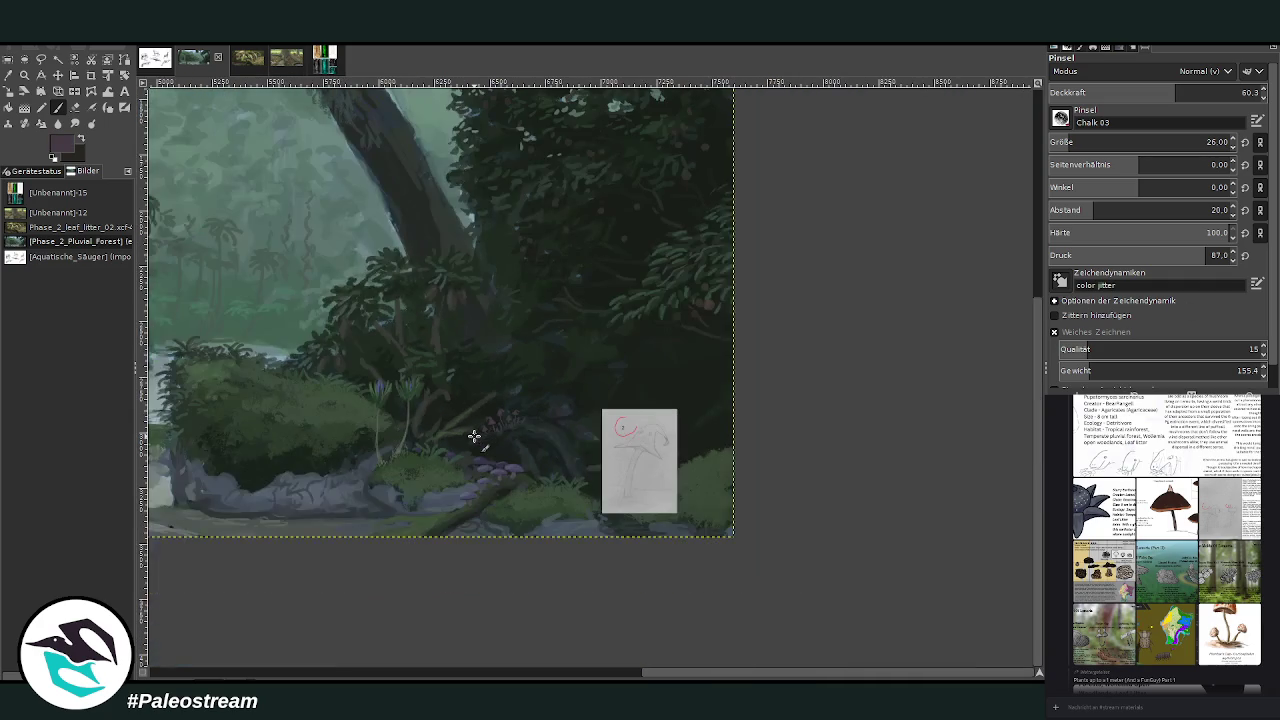
left_click_drag(685, 678, 584, 678)
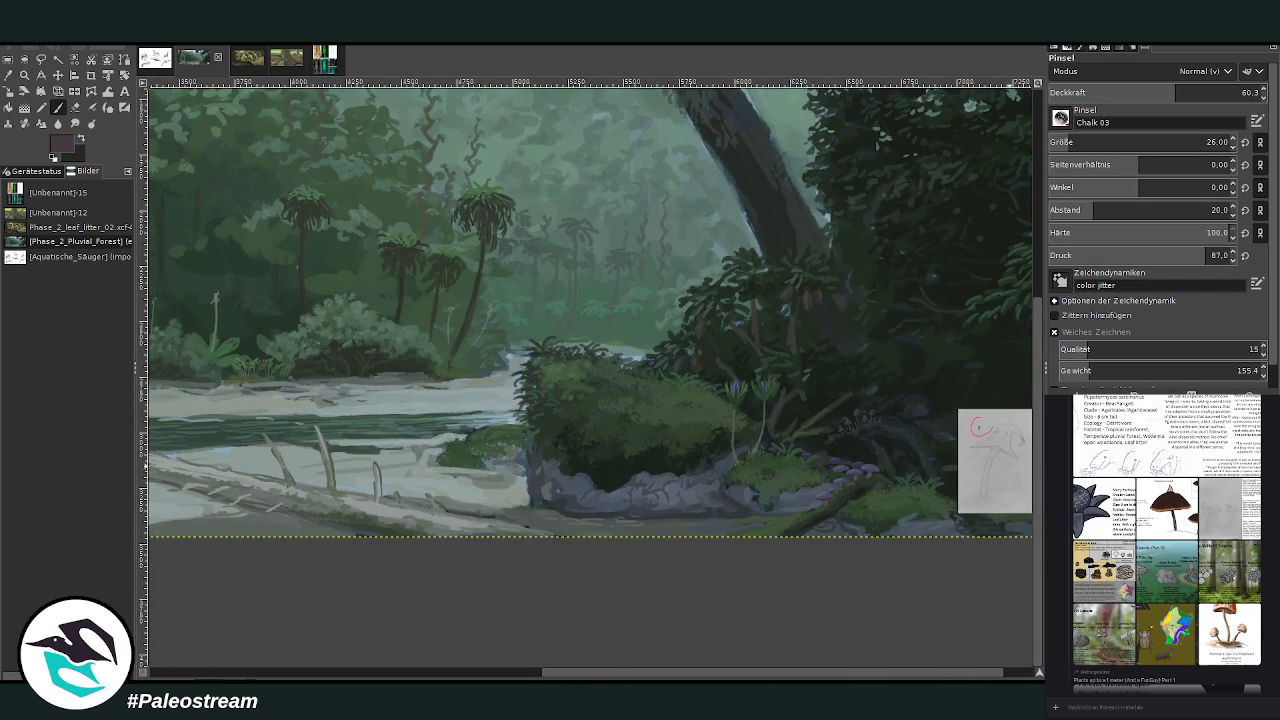
key("Page_Down")
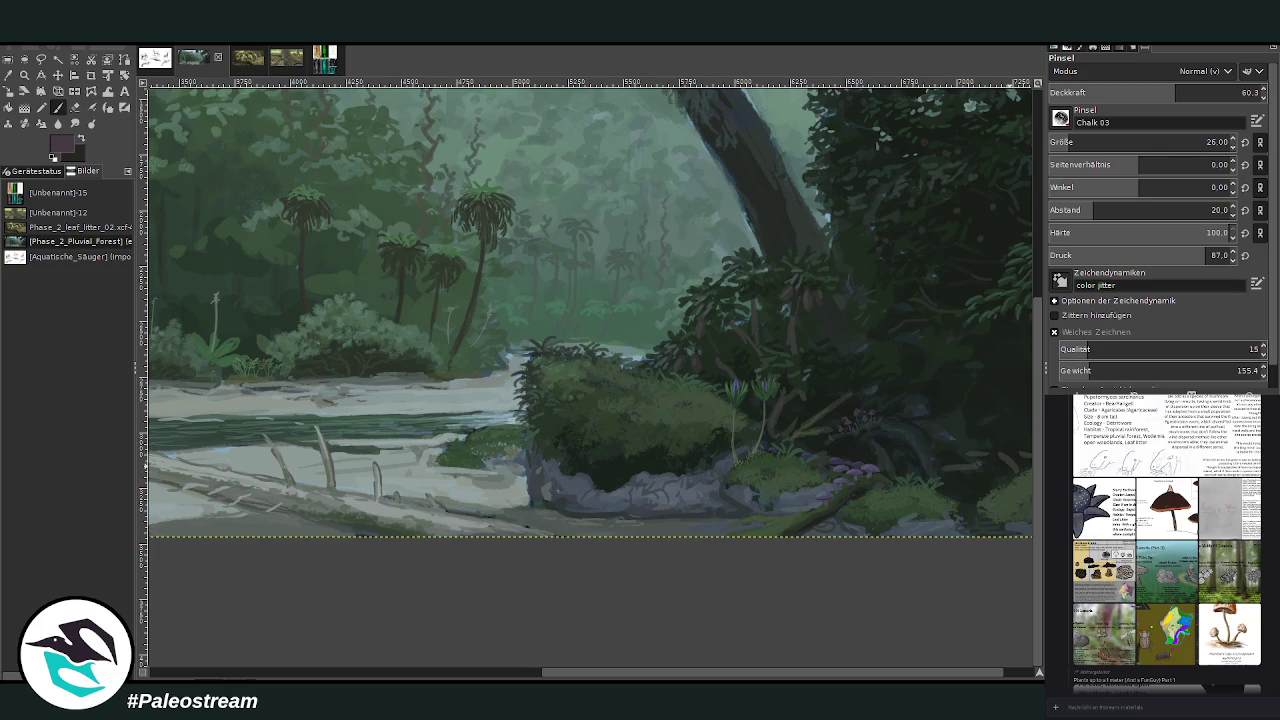
key("minus")
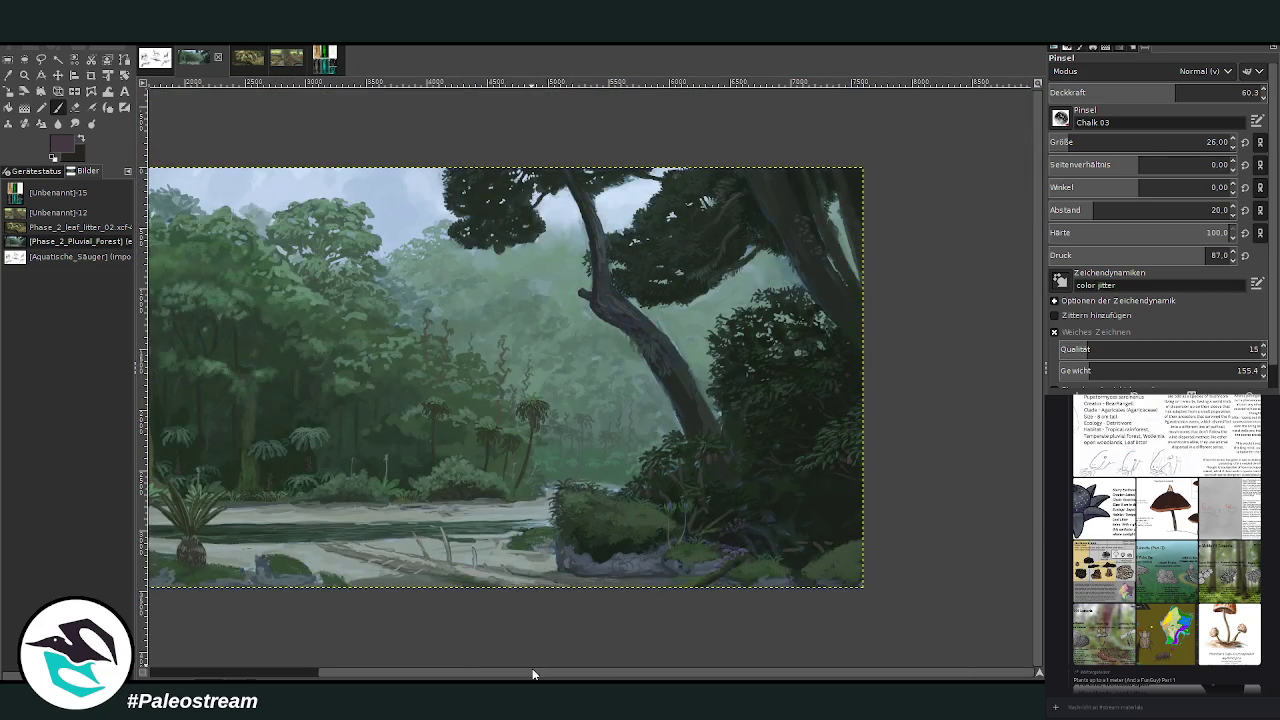
left_click_drag(532, 668, 395, 614)
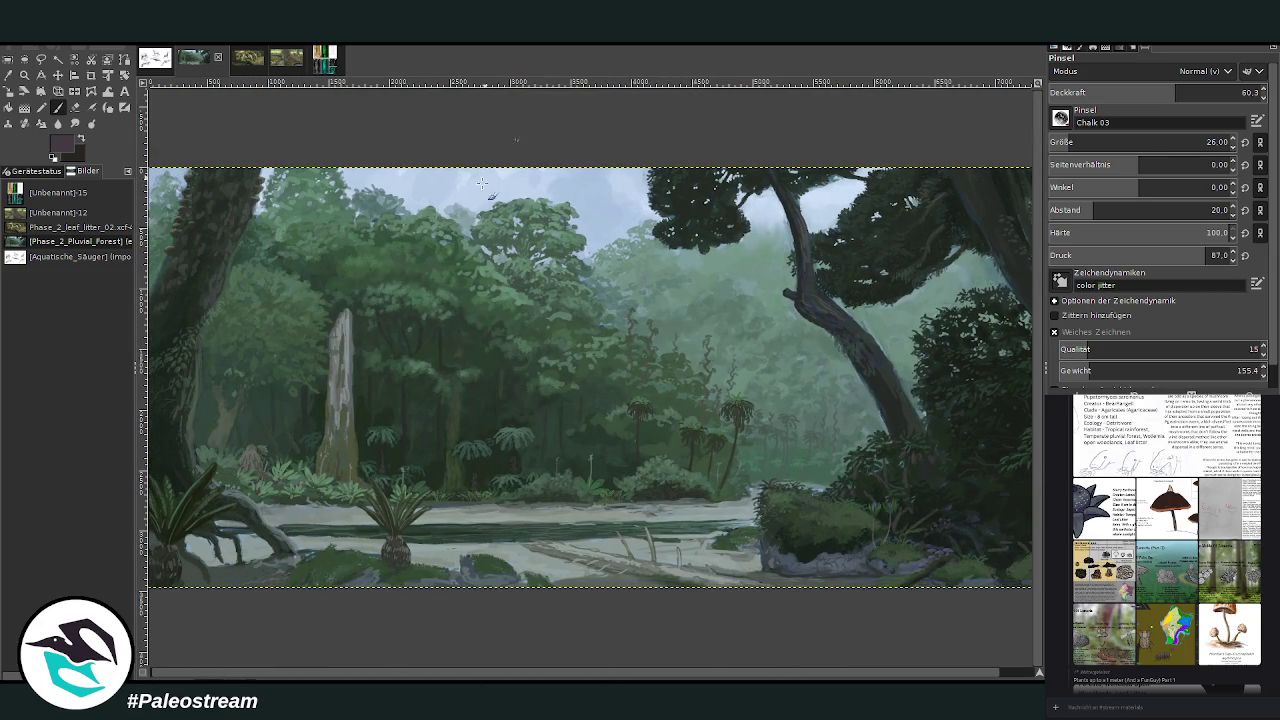
left_click(24, 75)
left_click_drag(816, 306, 882, 384)
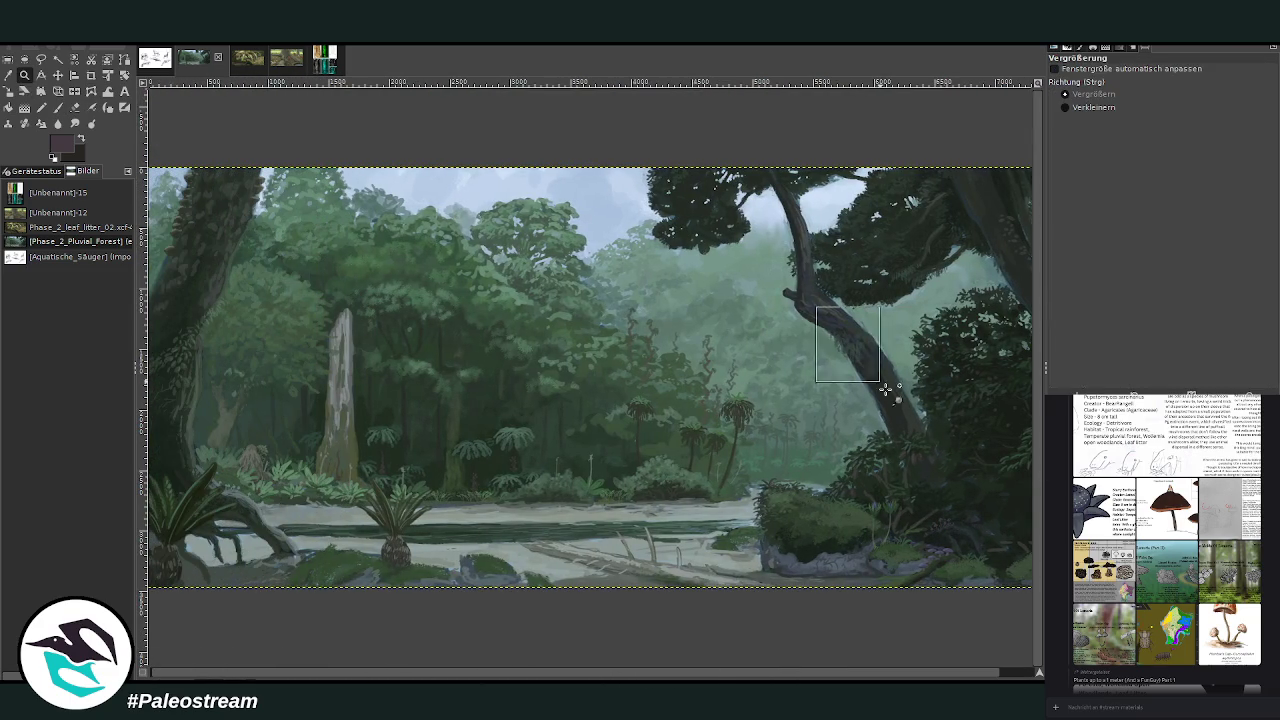
- Sample a dark colour from the tree trunk and enlarge the Chalk 03 brush to size 63
key("o")
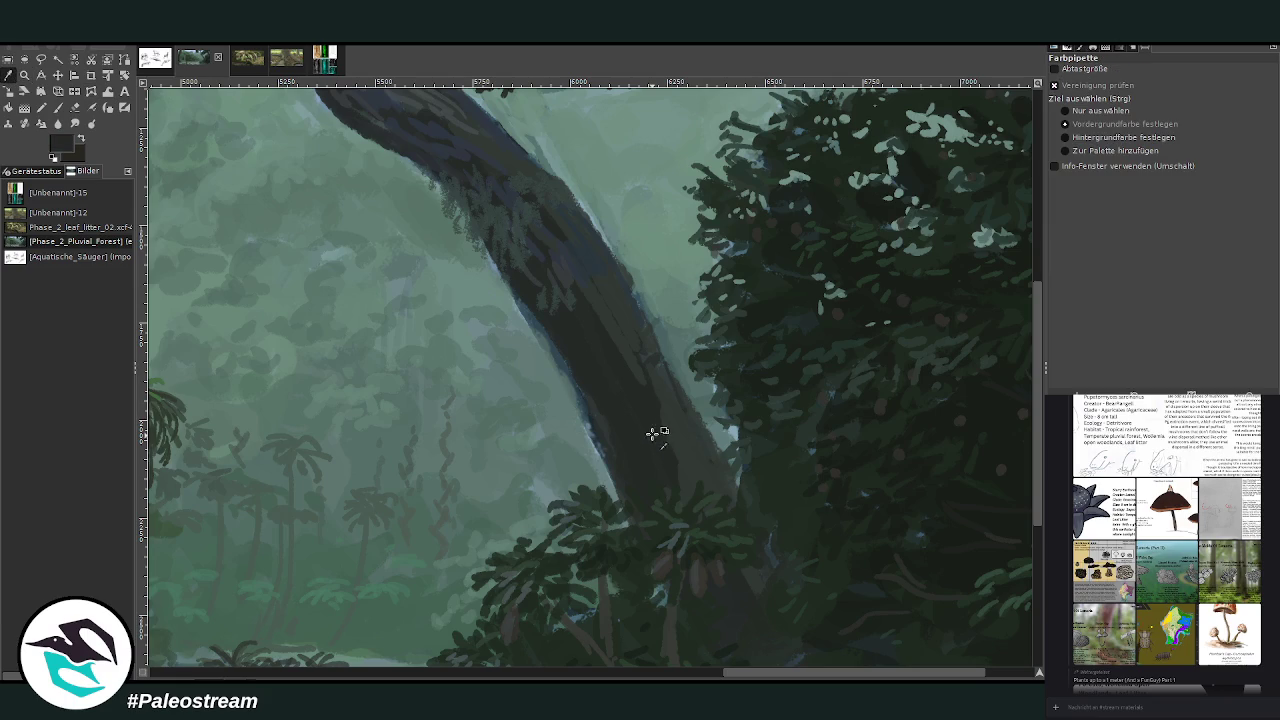
key("p")
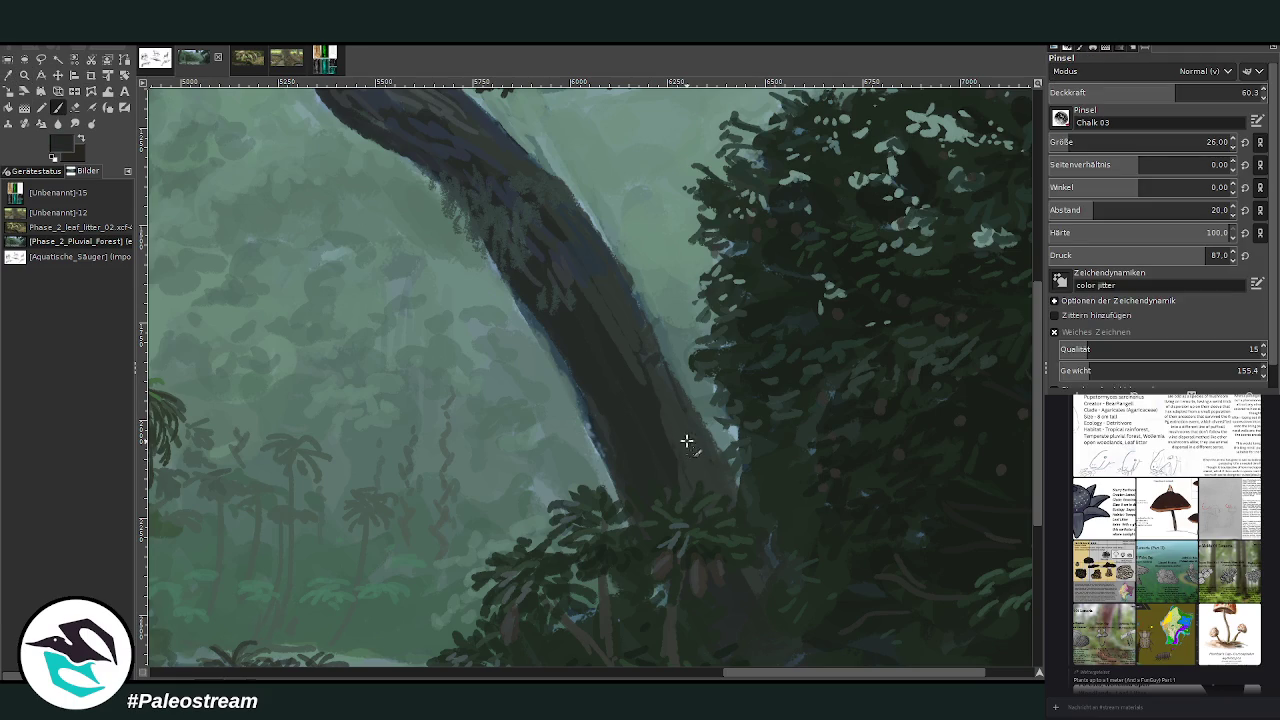
key("bracketright")
key("bracketright")
key("bracketright")
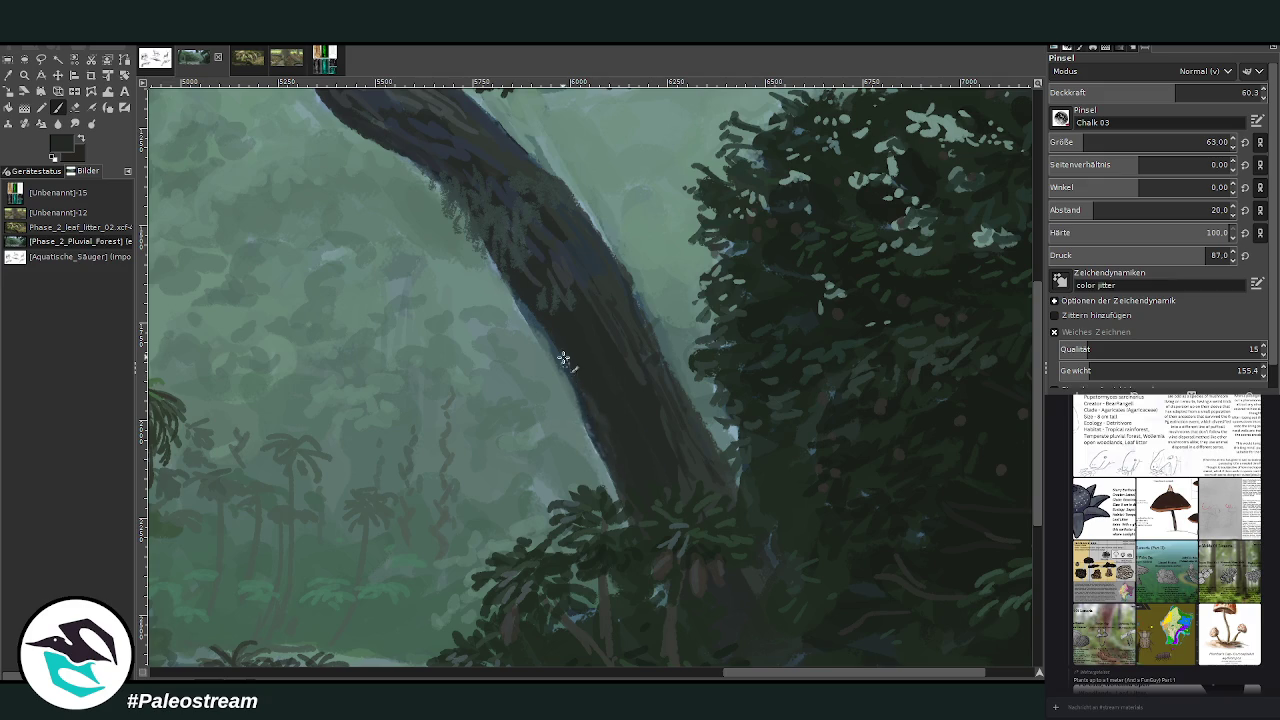
scroll(516, 298, "down", 2)
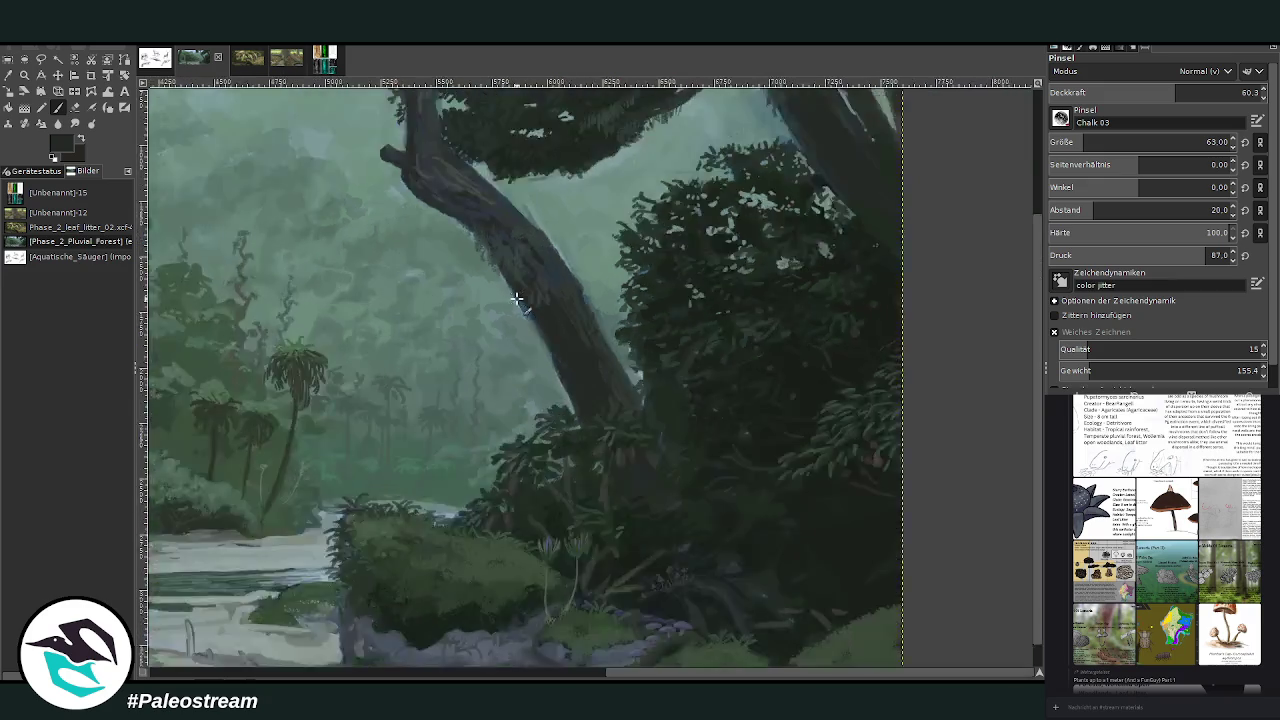
scroll(516, 298, "down", 2)
scroll(516, 298, "down", 1)
- Enlarge the panorama view and look over the mushroom reference images, including Omprelamyis naviensis
key("z")
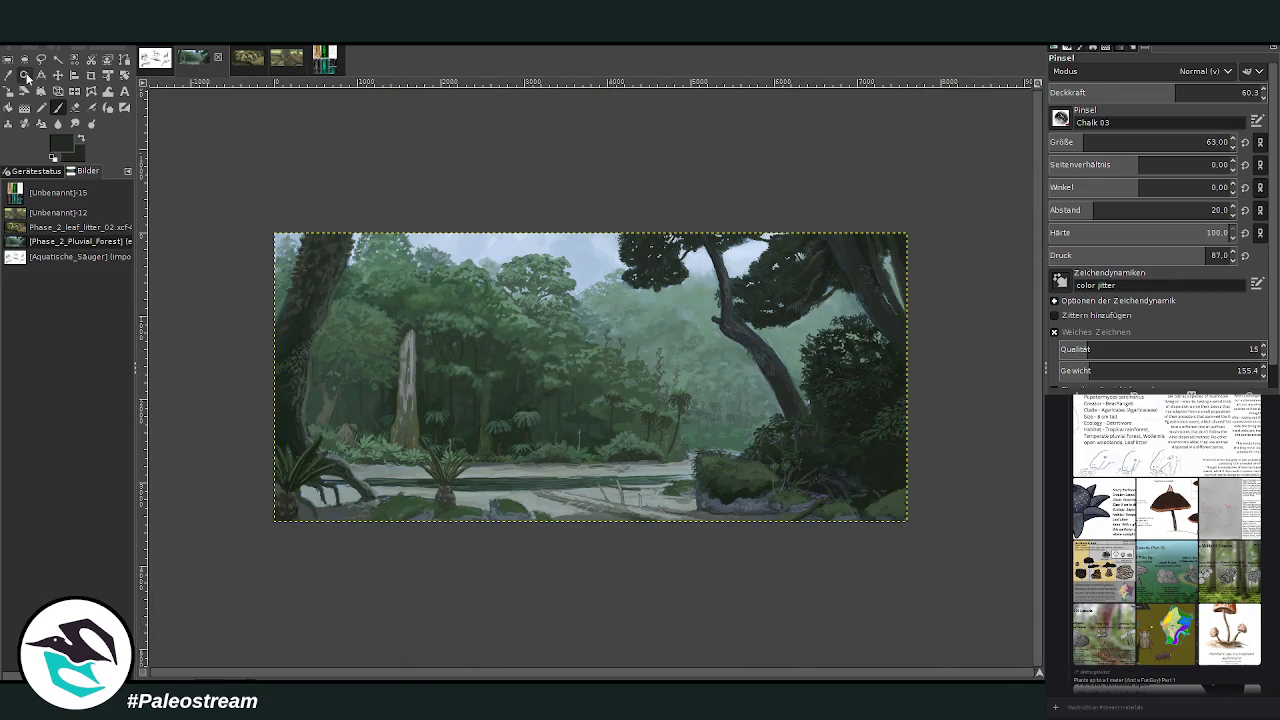
left_click_drag(257, 205, 884, 518)
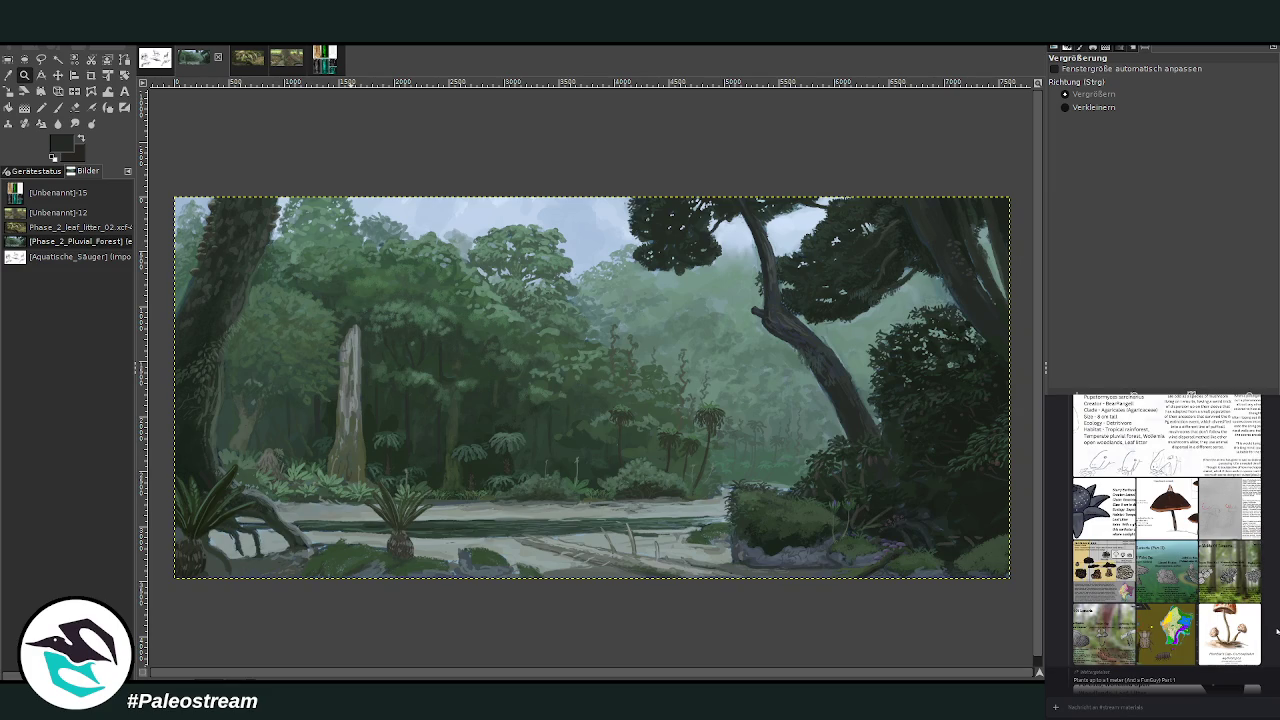
left_click(1211, 652)
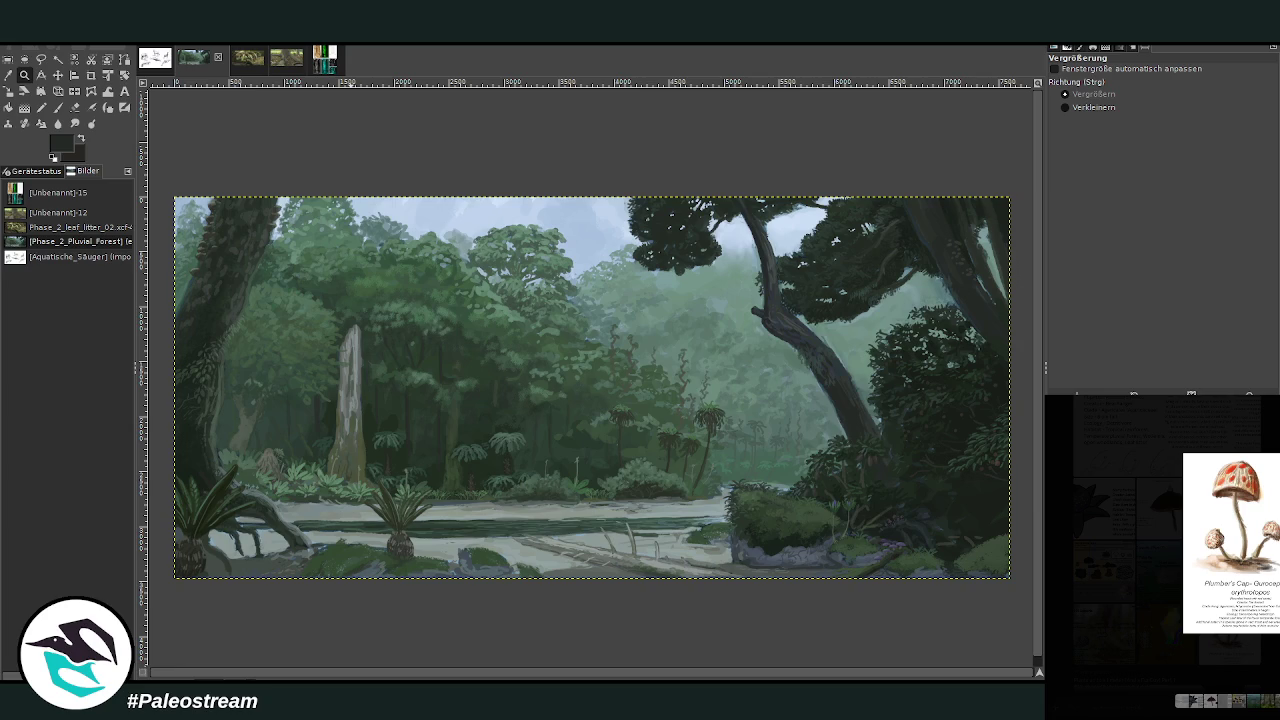
key("Escape")
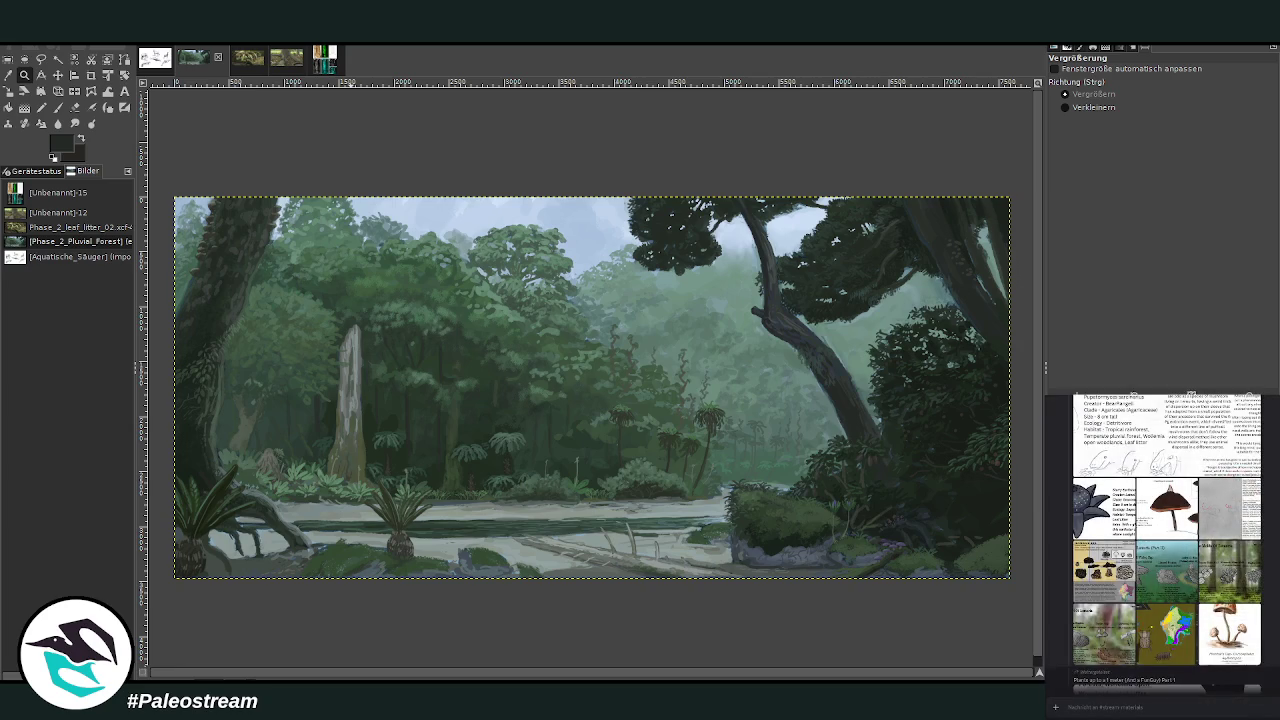
scroll(1163, 543, "up", 2)
left_click(1168, 578)
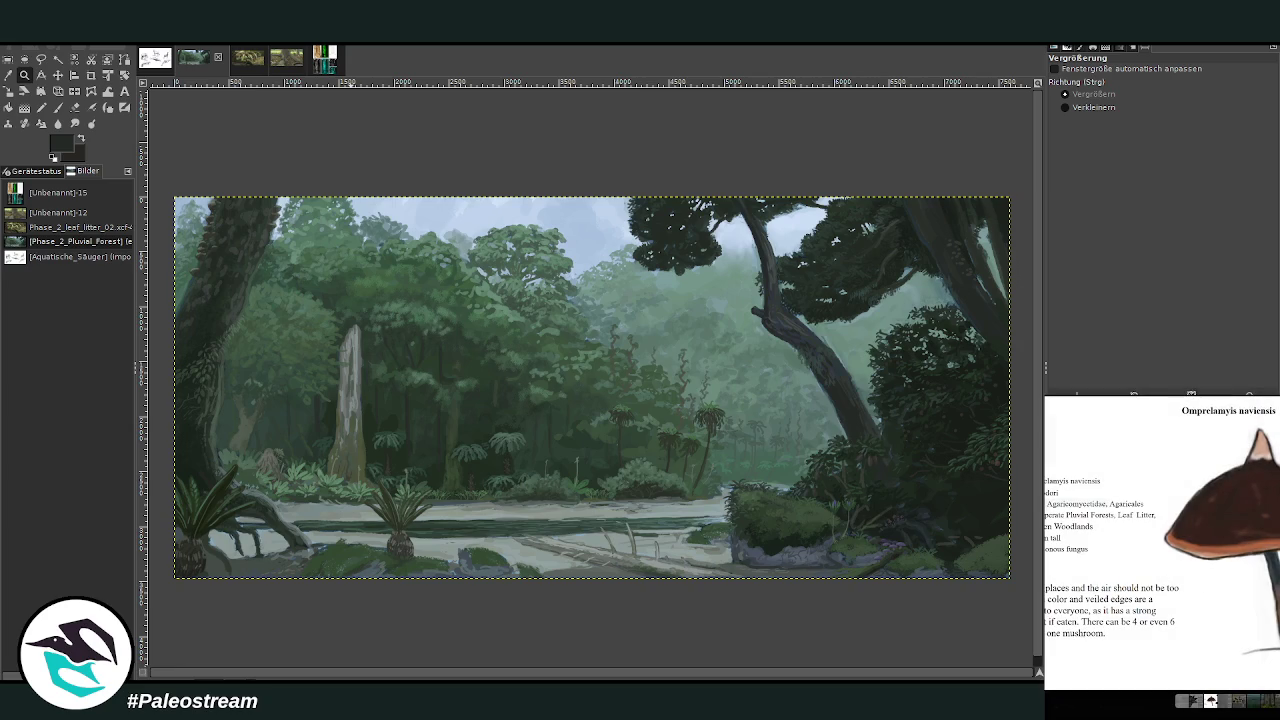
key("Escape")
- Browse the plant references: the plant overview, iris drawings and Star-flower card
scroll(1069, 553, "down", 1)
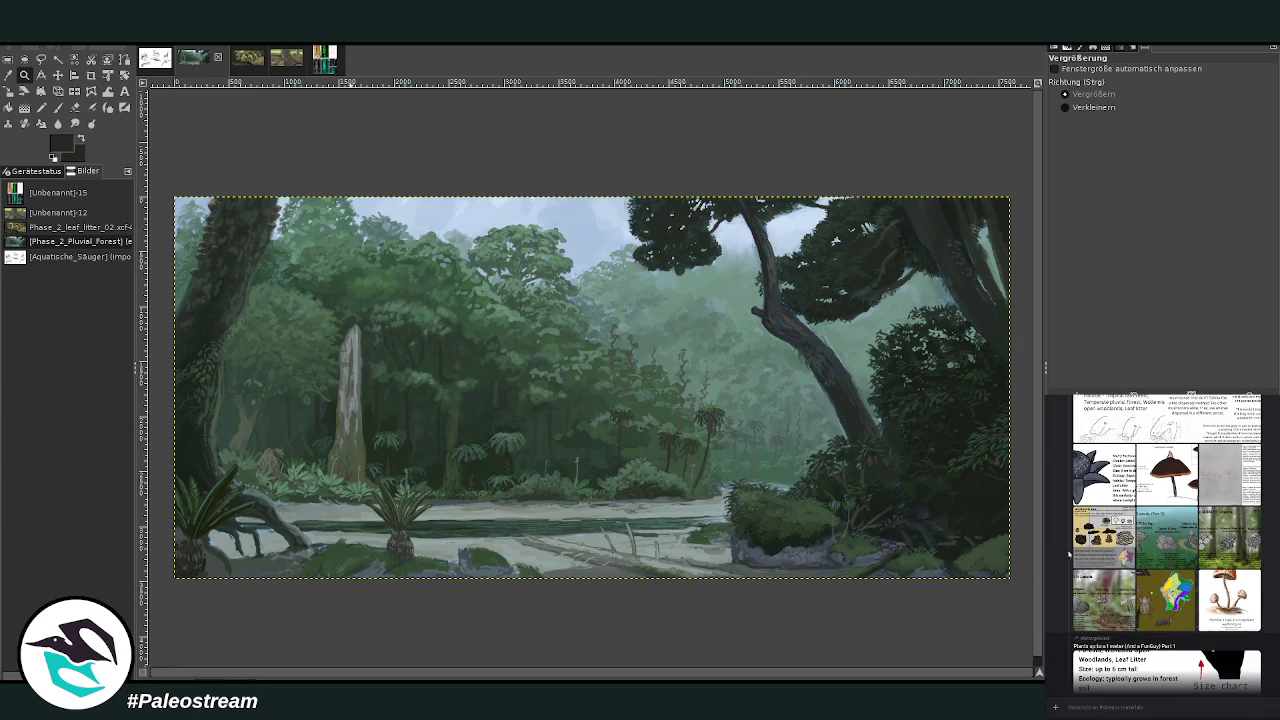
scroll(1250, 576, "down", 2)
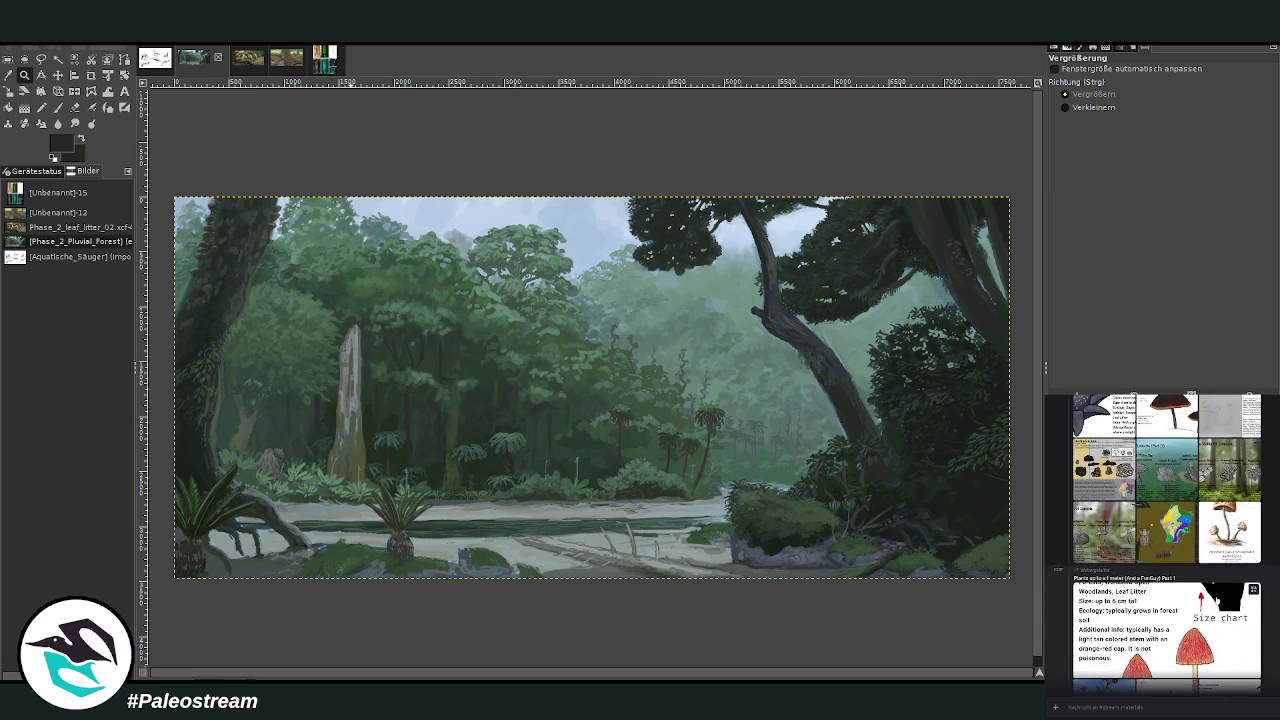
scroll(1250, 576, "down", 2)
scroll(1162, 540, "down", 2)
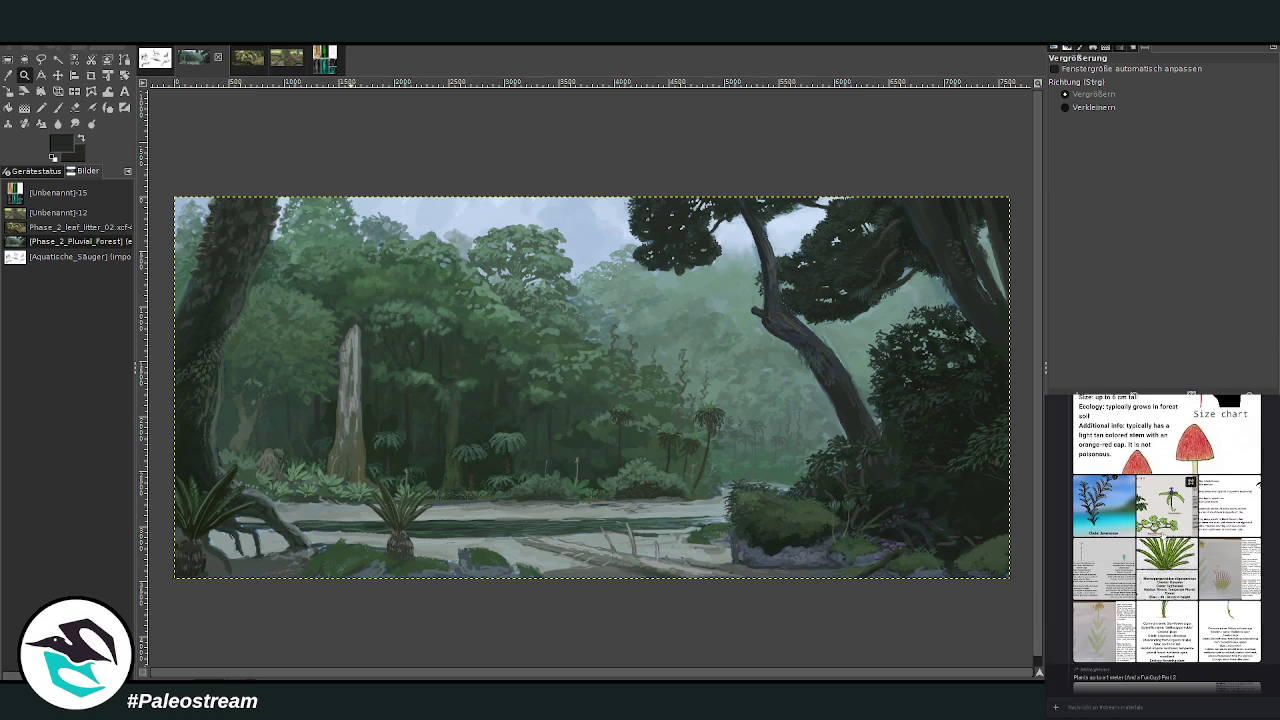
left_click(1162, 536)
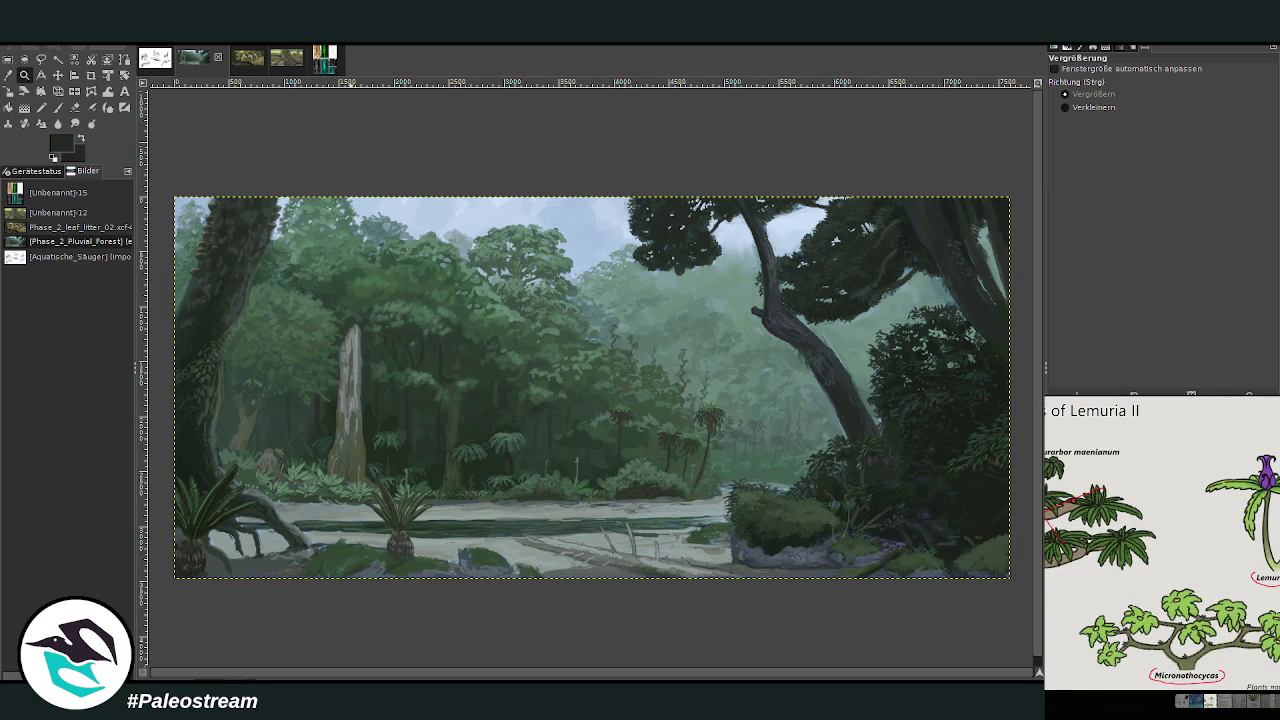
key("Escape")
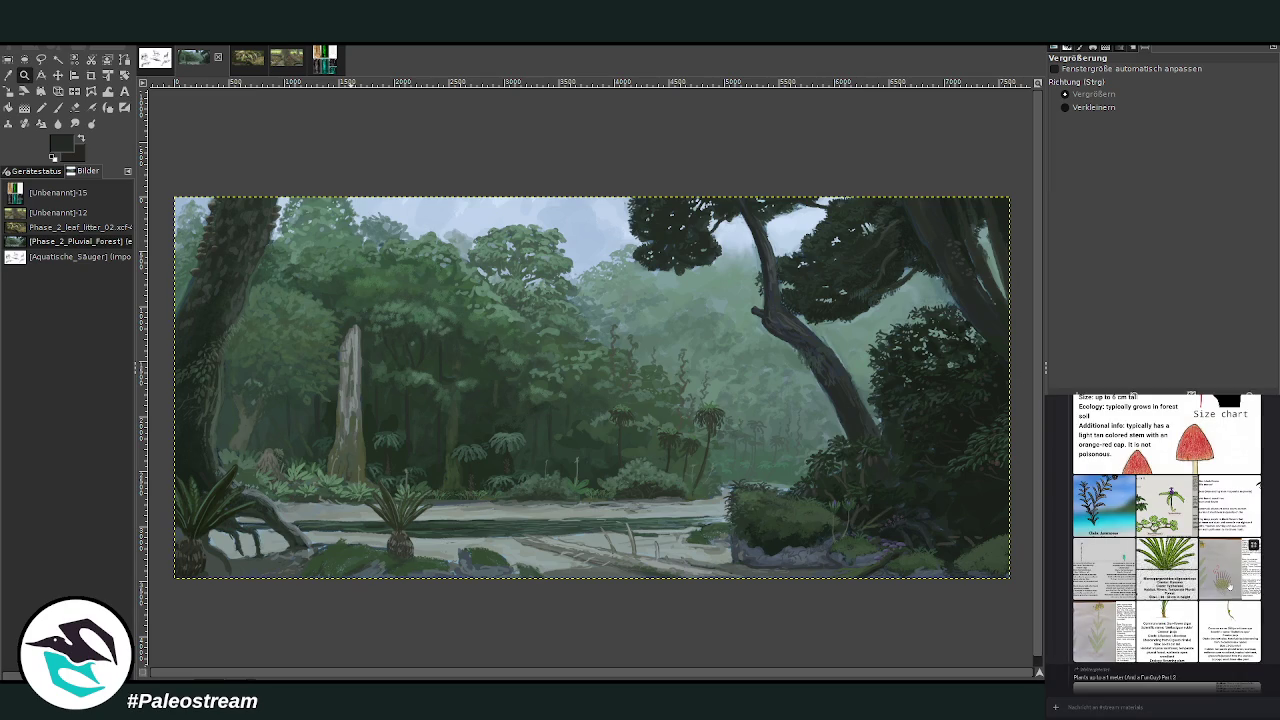
left_click(1103, 641)
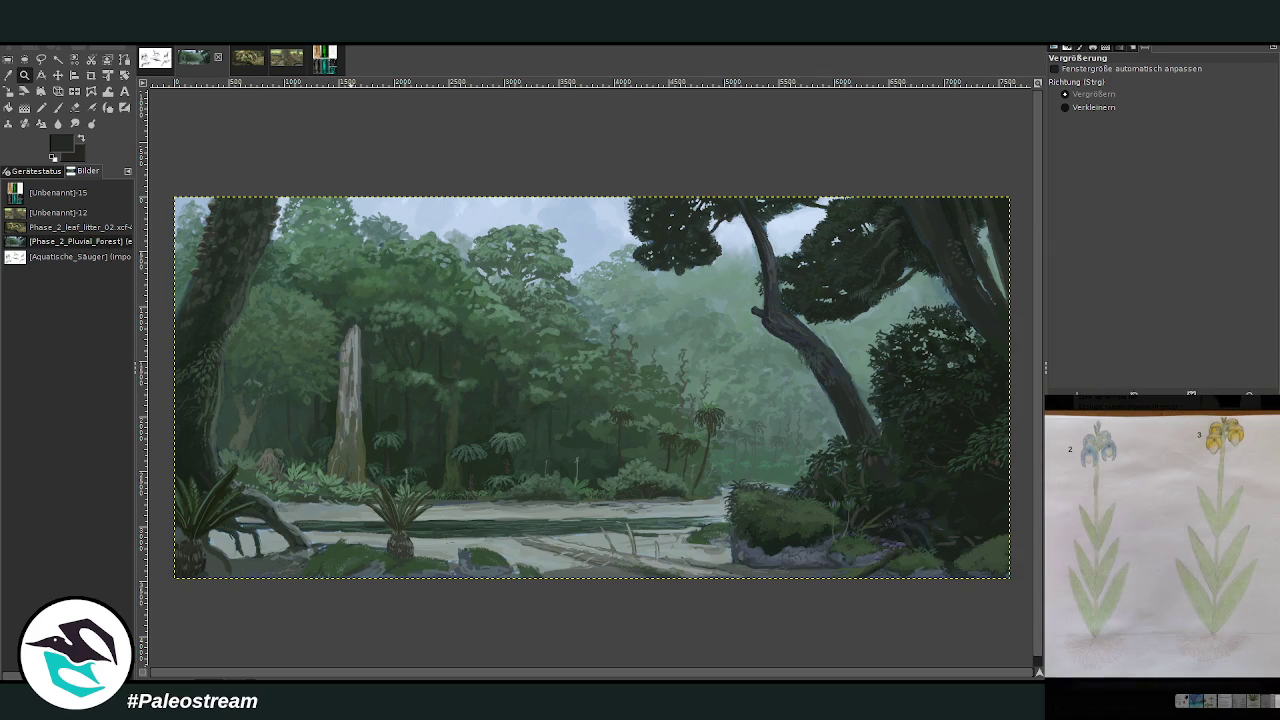
key("Escape")
left_click(1160, 580)
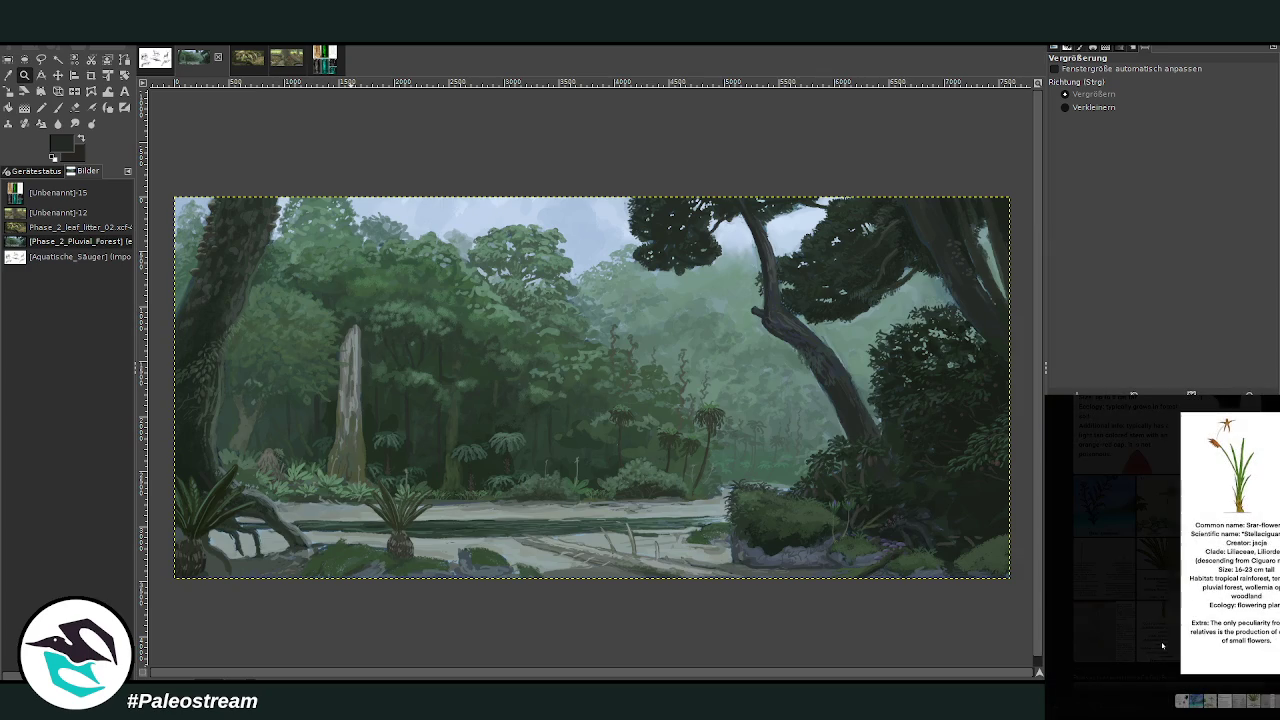
key("Escape")
- Copy the reed-like plant reference card image from the shared references
scroll(1166, 540, "up", 3)
scroll(1166, 540, "up", 3)
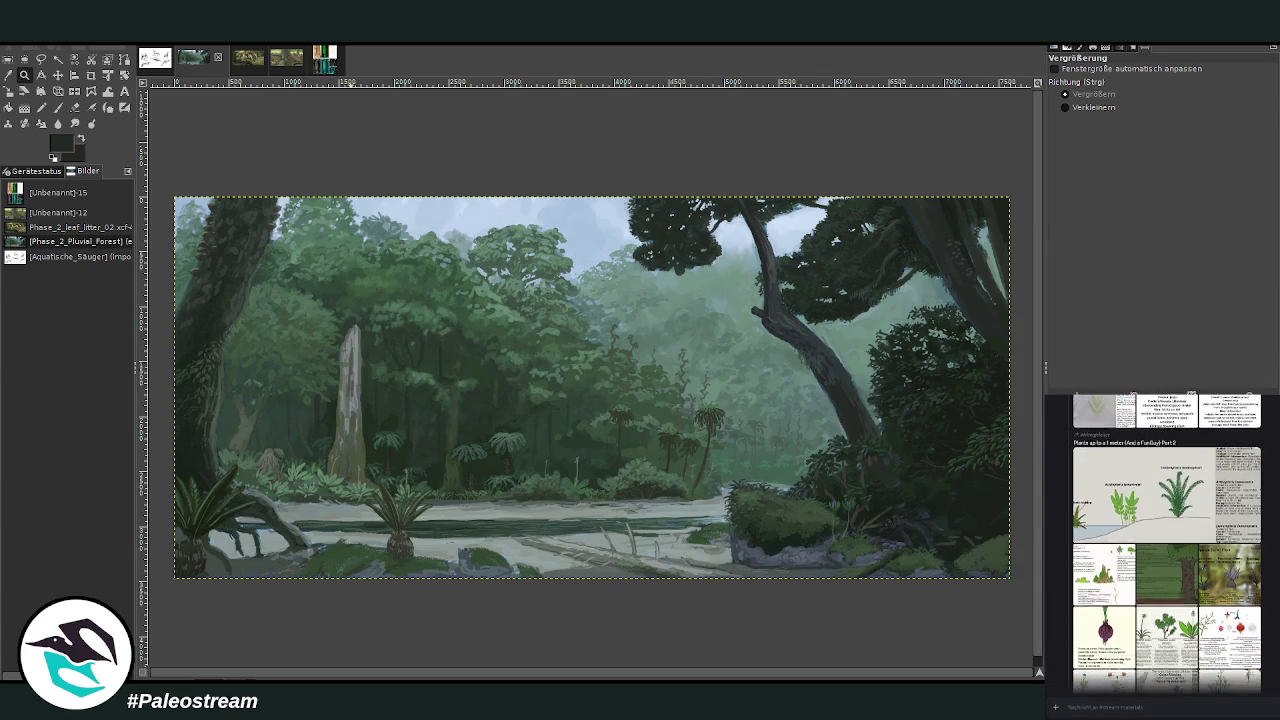
scroll(1166, 540, "up", 2)
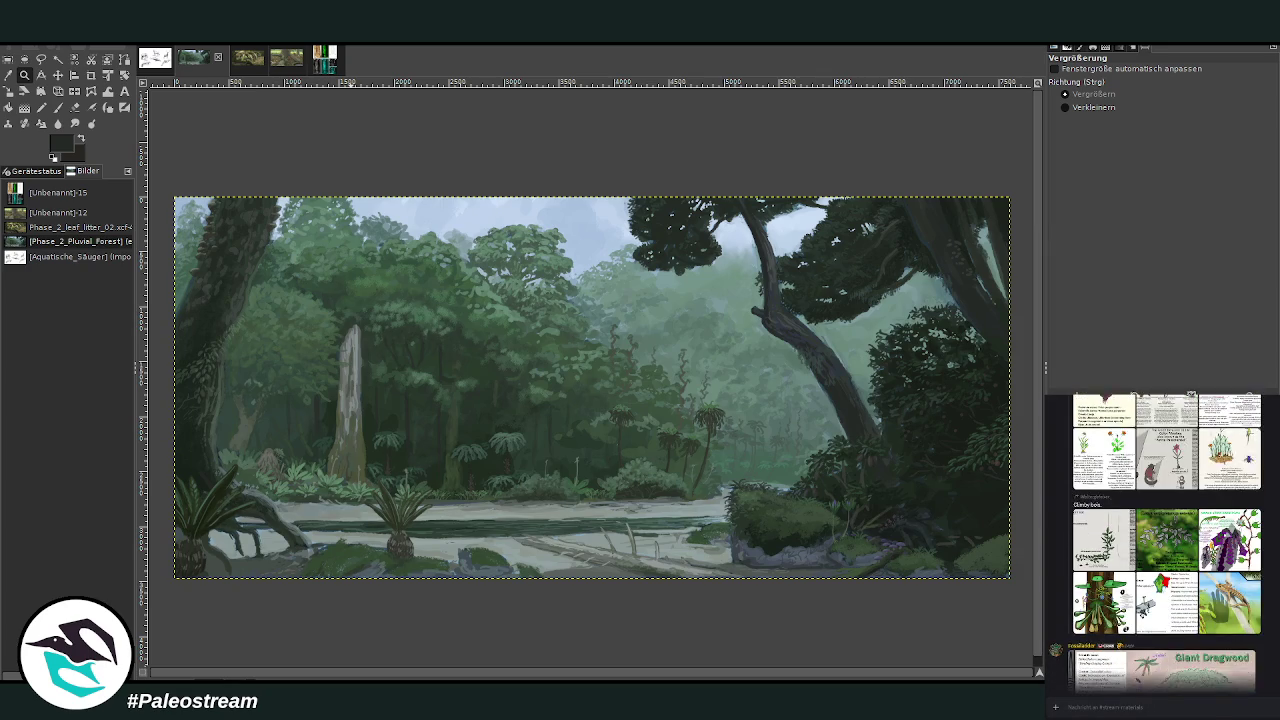
scroll(1166, 540, "up", 2)
scroll(1166, 540, "up", 2)
scroll(1166, 540, "up", 2)
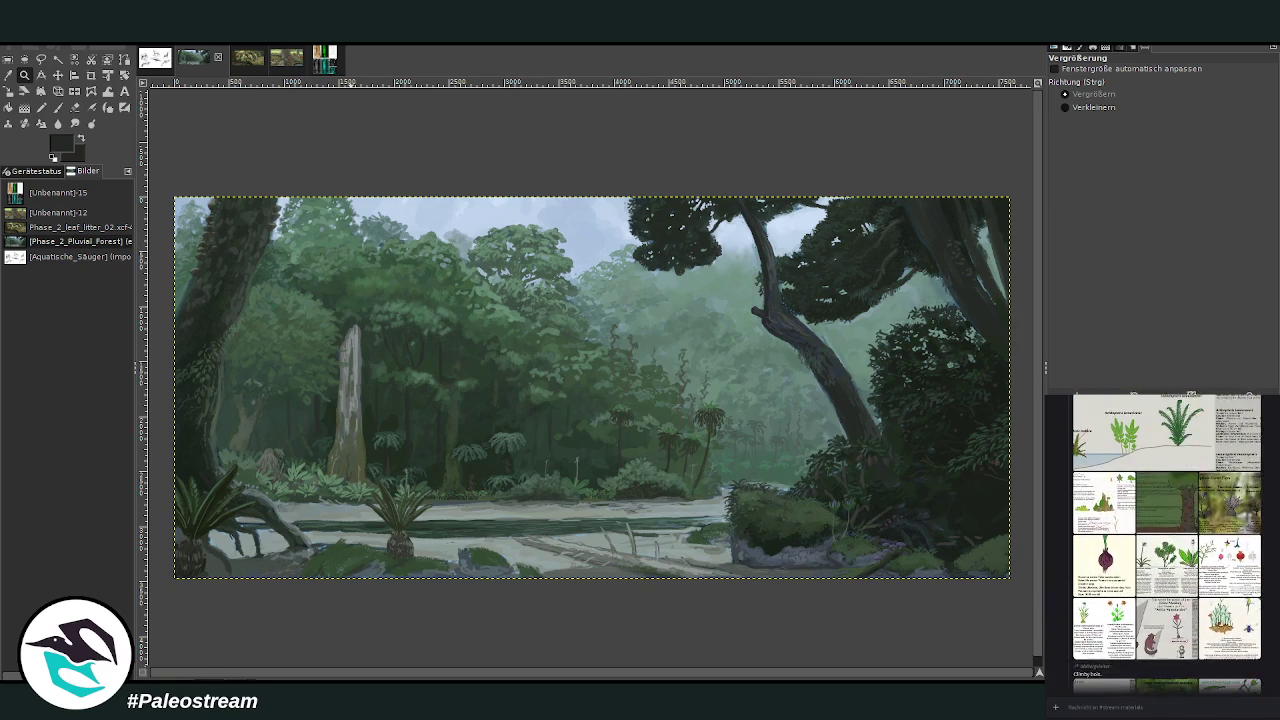
scroll(1166, 540, "up", 2)
scroll(1166, 540, "up", 3)
scroll(1166, 540, "up", 2)
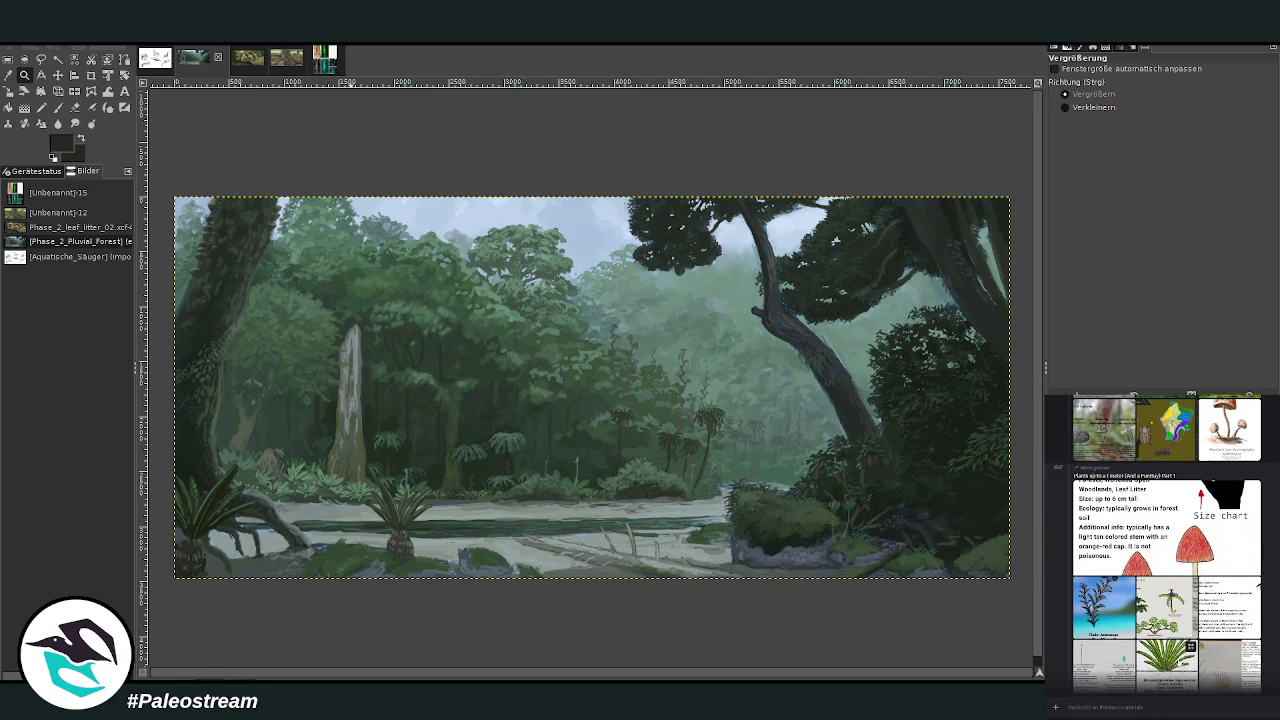
left_click(1176, 662)
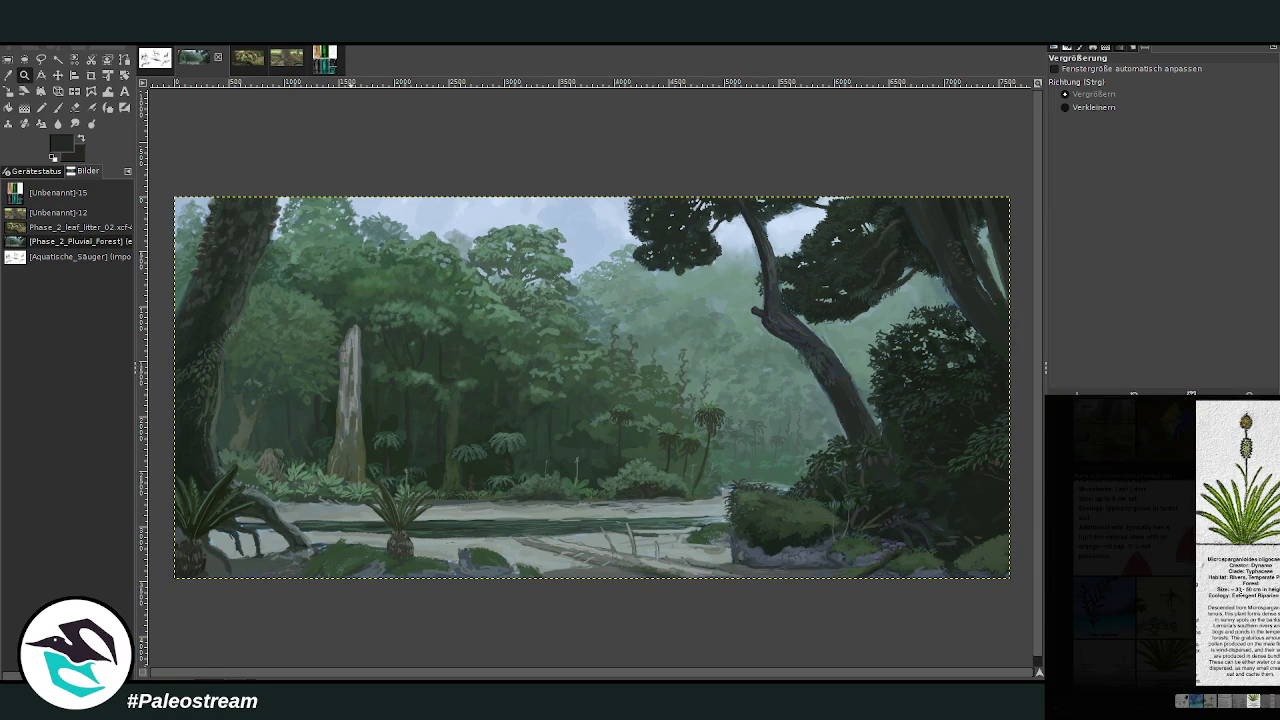
right_click(1236, 594)
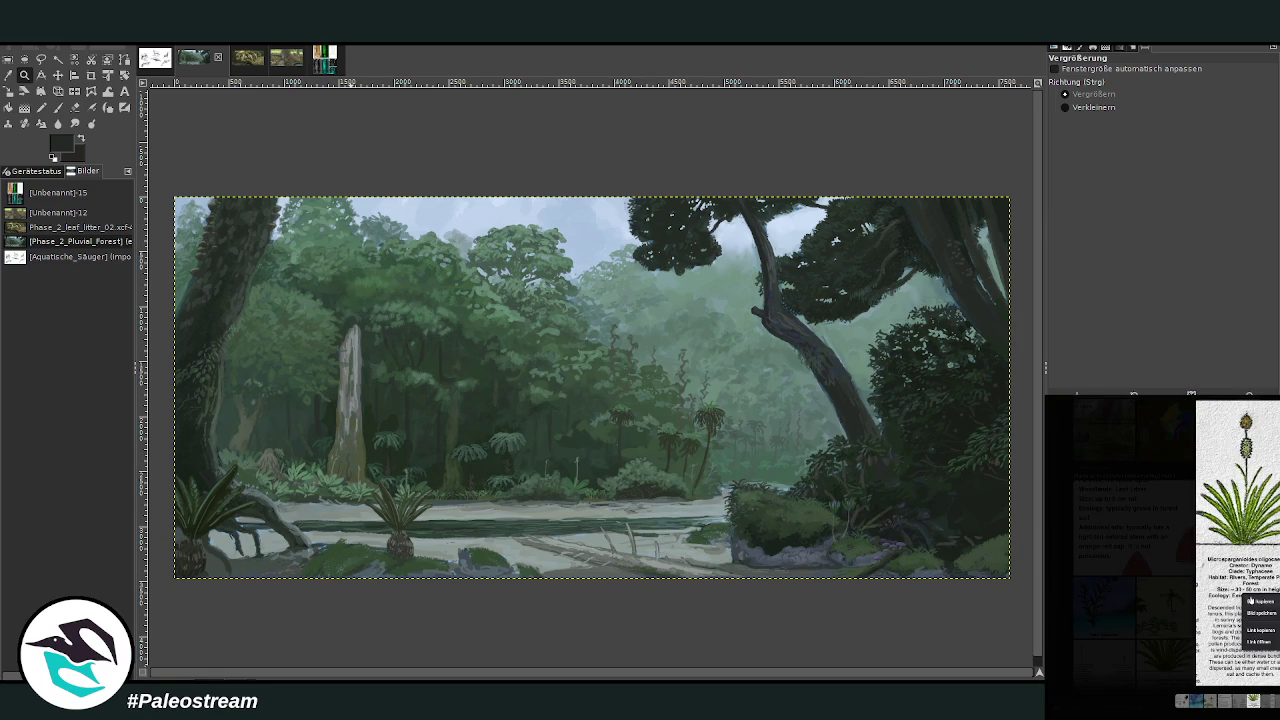
key("Escape")
key("Escape")
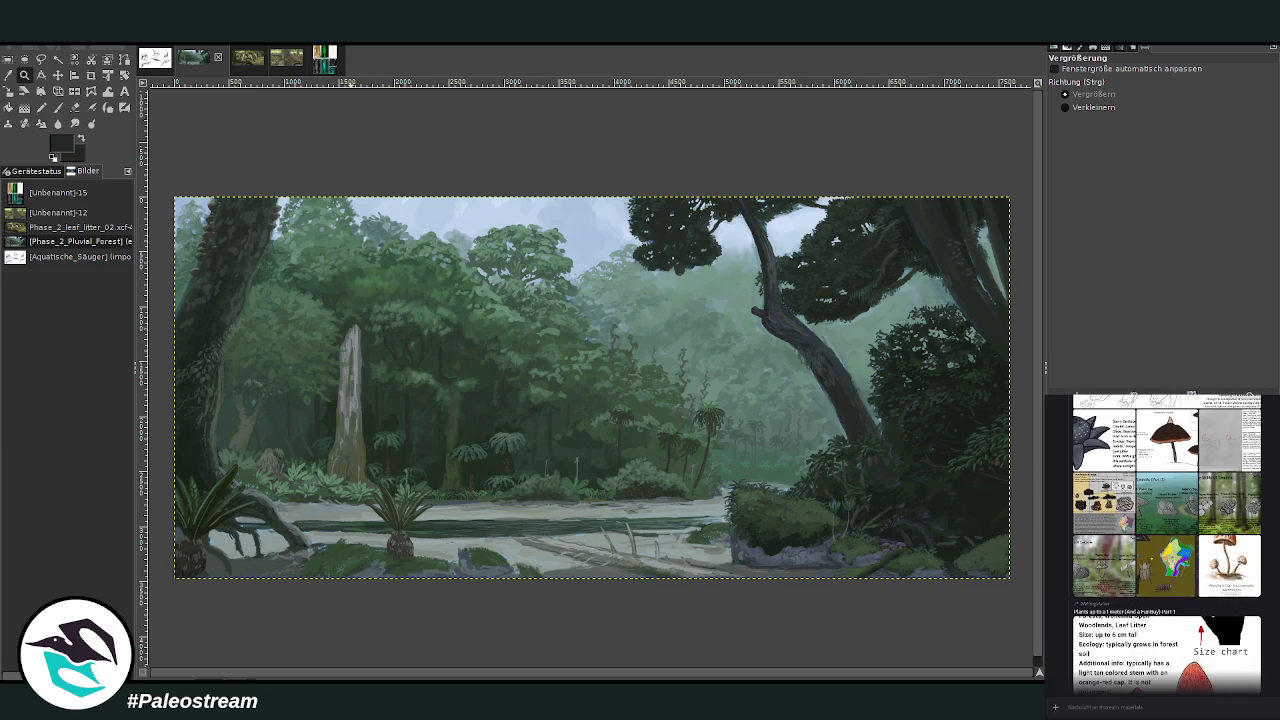
key("m")
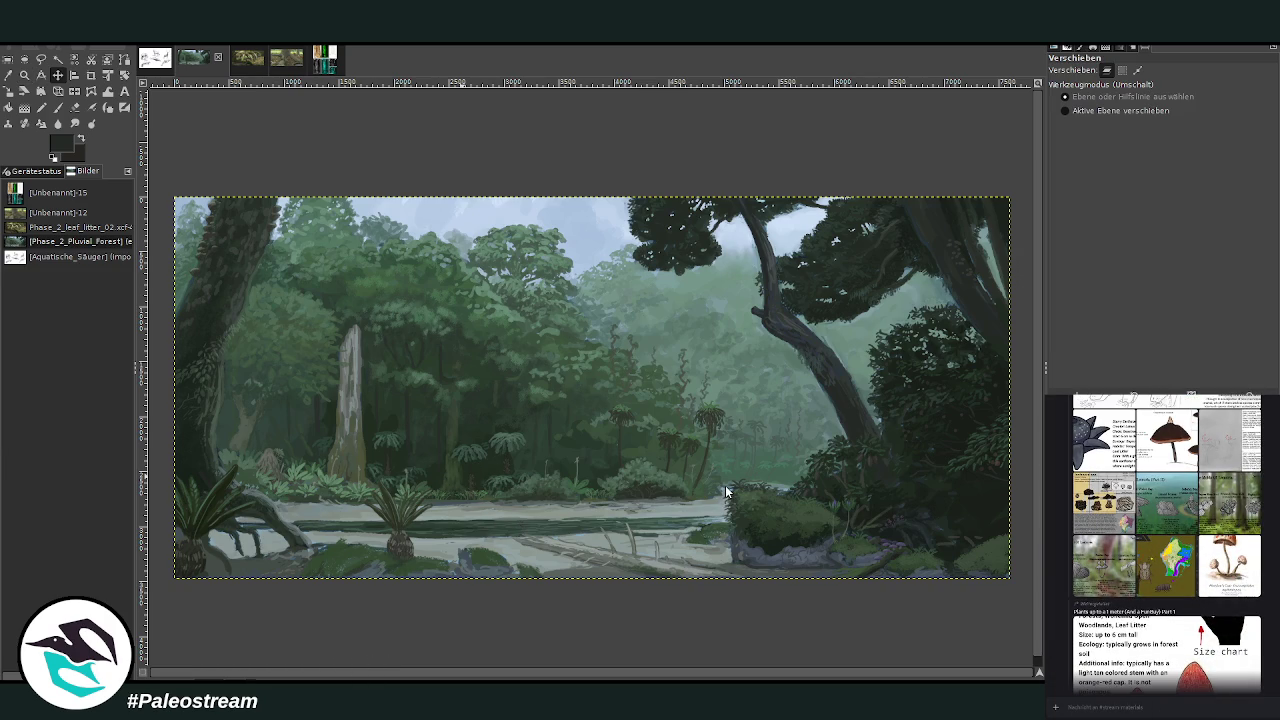
- Paste the Microsparganioides oligocaenicus card and position it over the riverbank beside the cycad
key("ctrl+v")
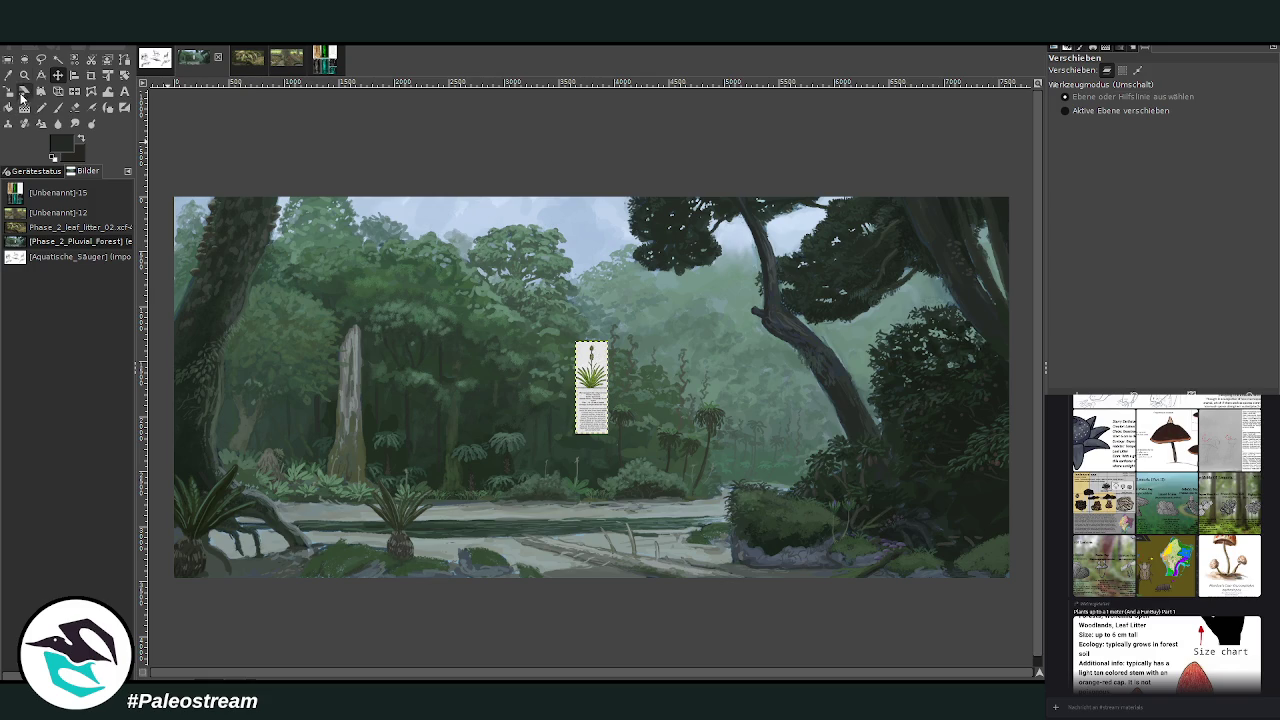
left_click(24, 75)
left_click_drag(492, 322, 636, 456)
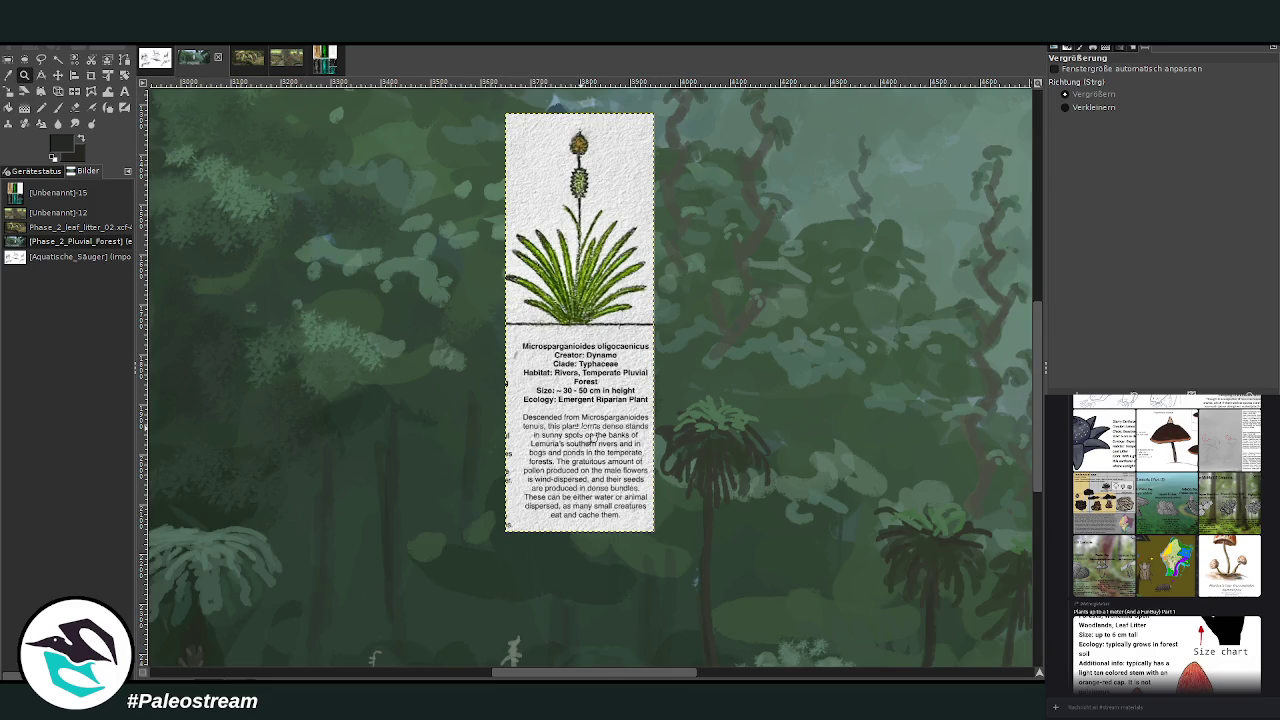
left_click(58, 75)
left_click_drag(537, 350, 405, 411)
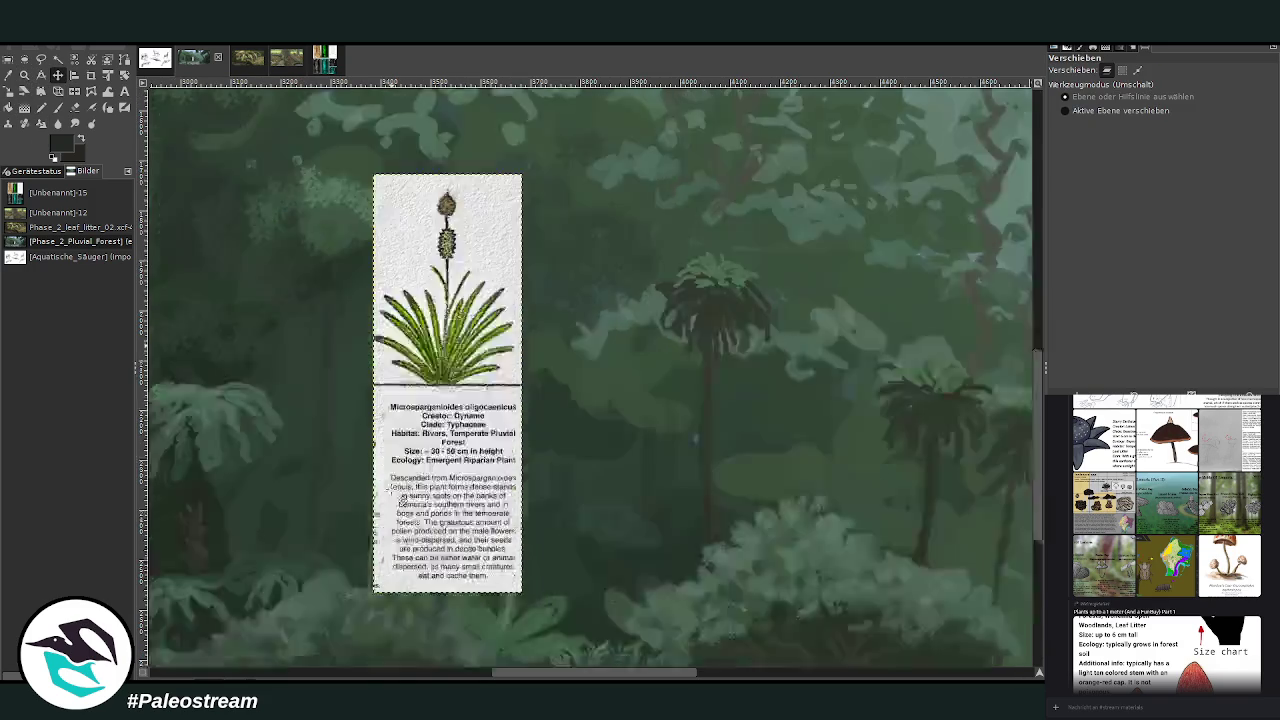
scroll(390, 490, "down", 5)
left_click_drag(390, 490, 318, 535)
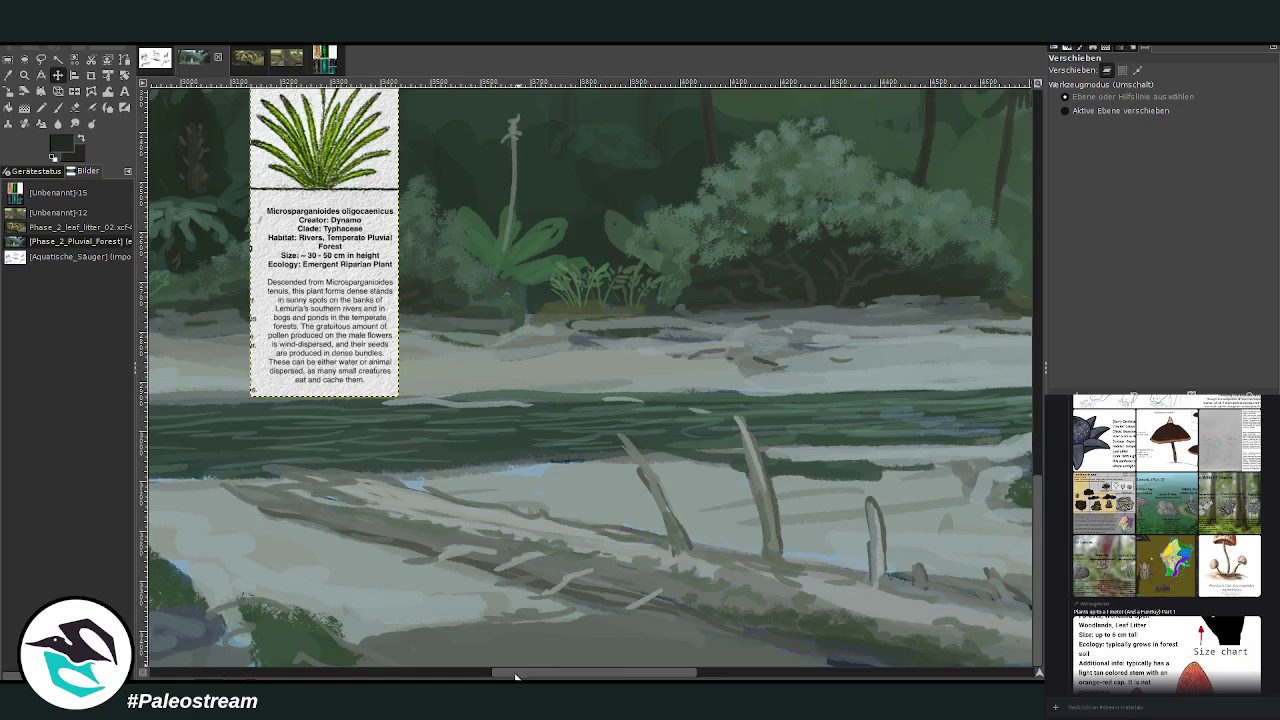
left_click_drag(522, 675, 372, 678)
left_click_drag(867, 358, 588, 500)
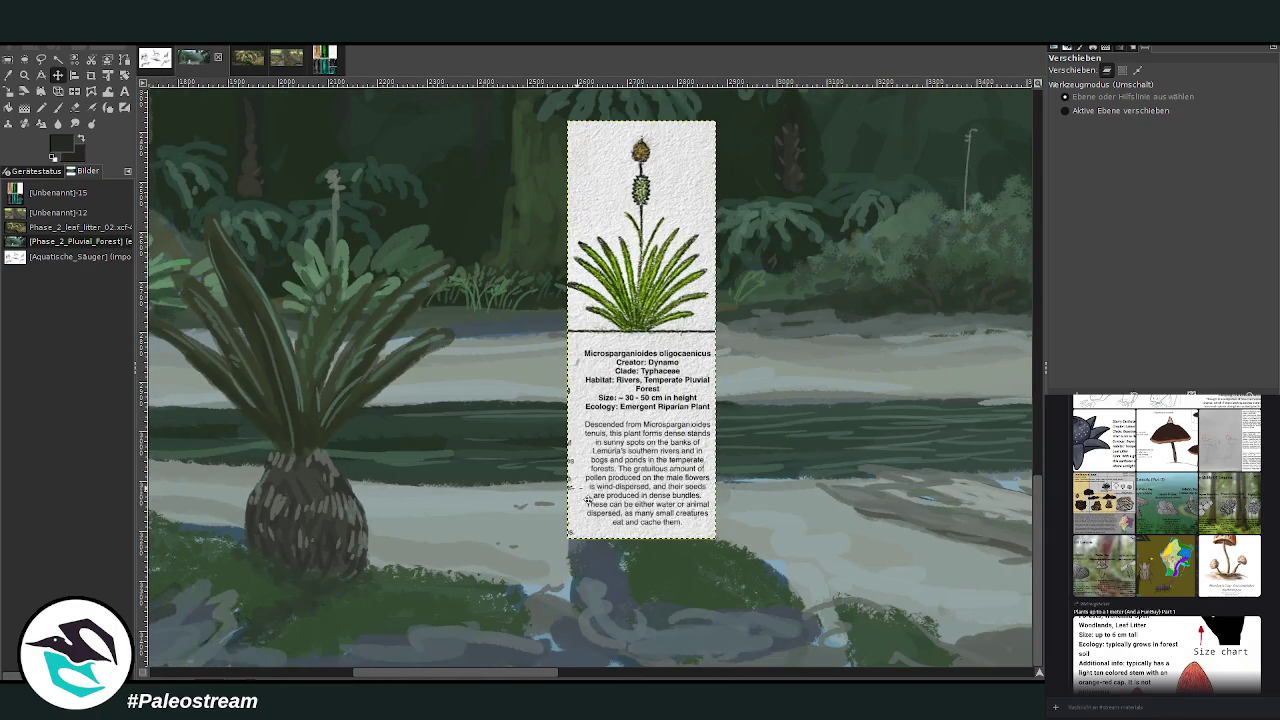
- Sample a light green from the plant card and a dark green from the painting, enlarging the brush
key("z")
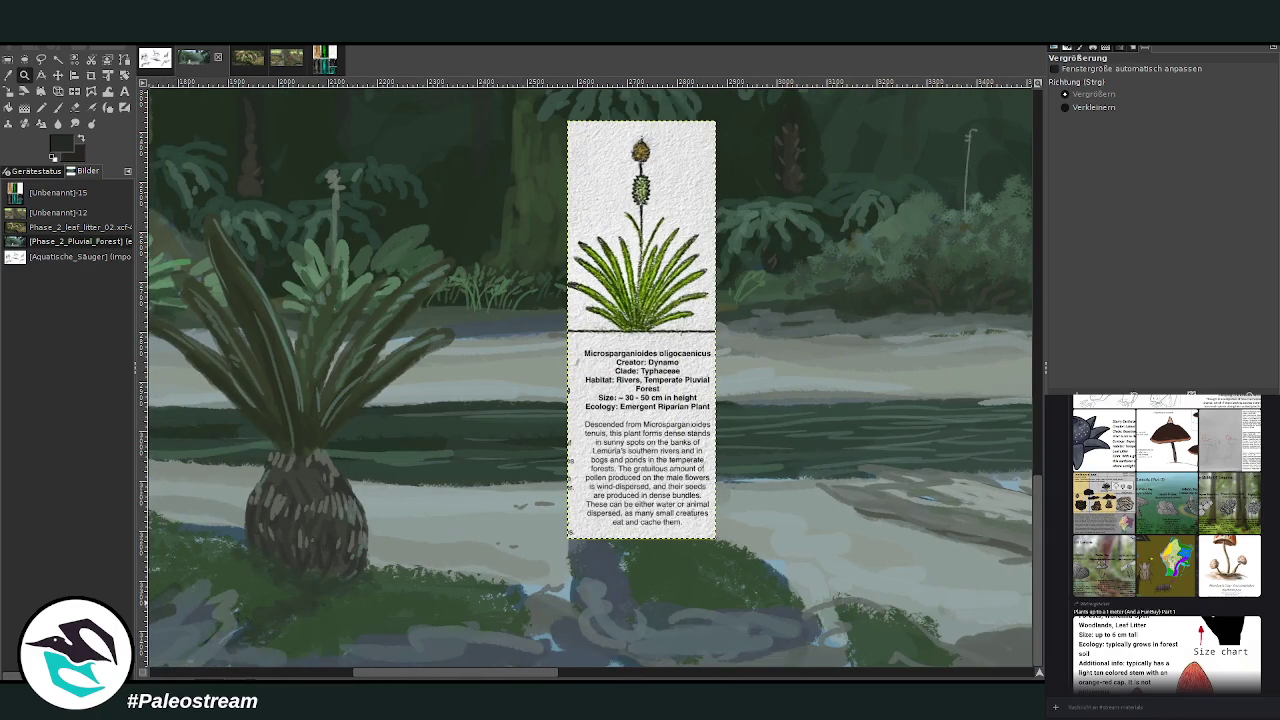
left_click_drag(472, 676, 432, 676)
left_click(10, 77)
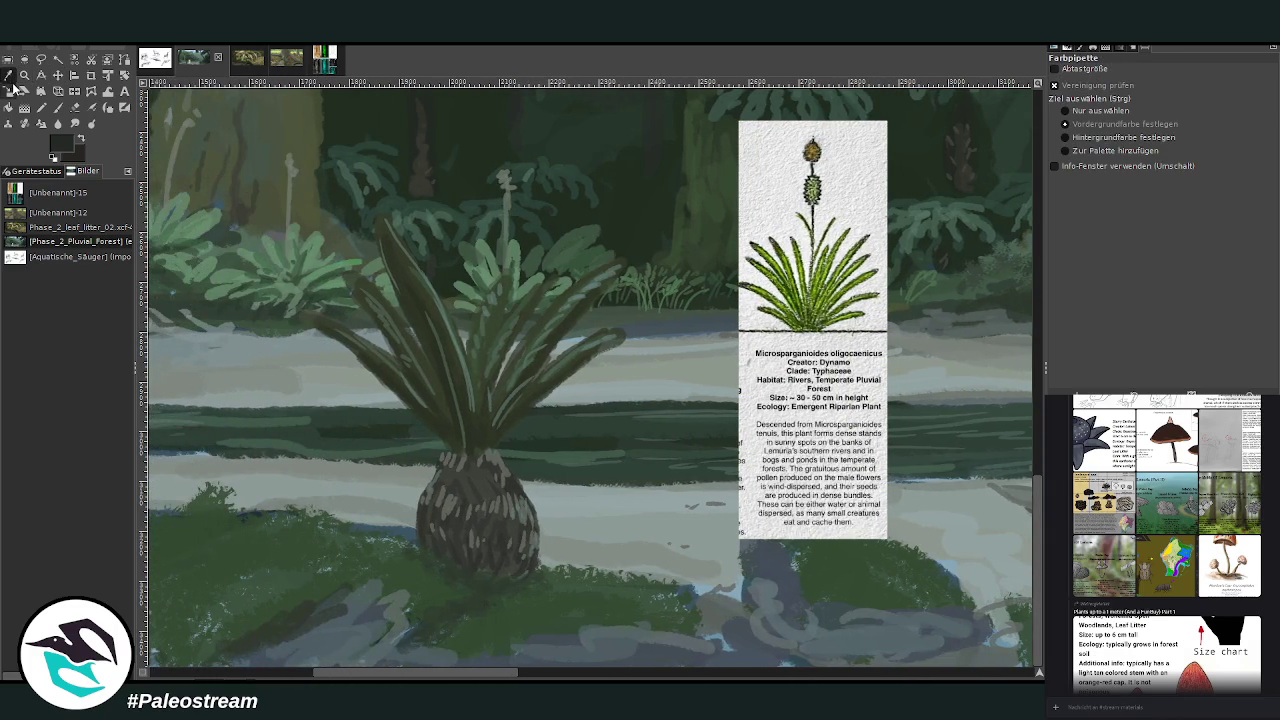
left_click(822, 290)
left_click(806, 280)
left_click(58, 107)
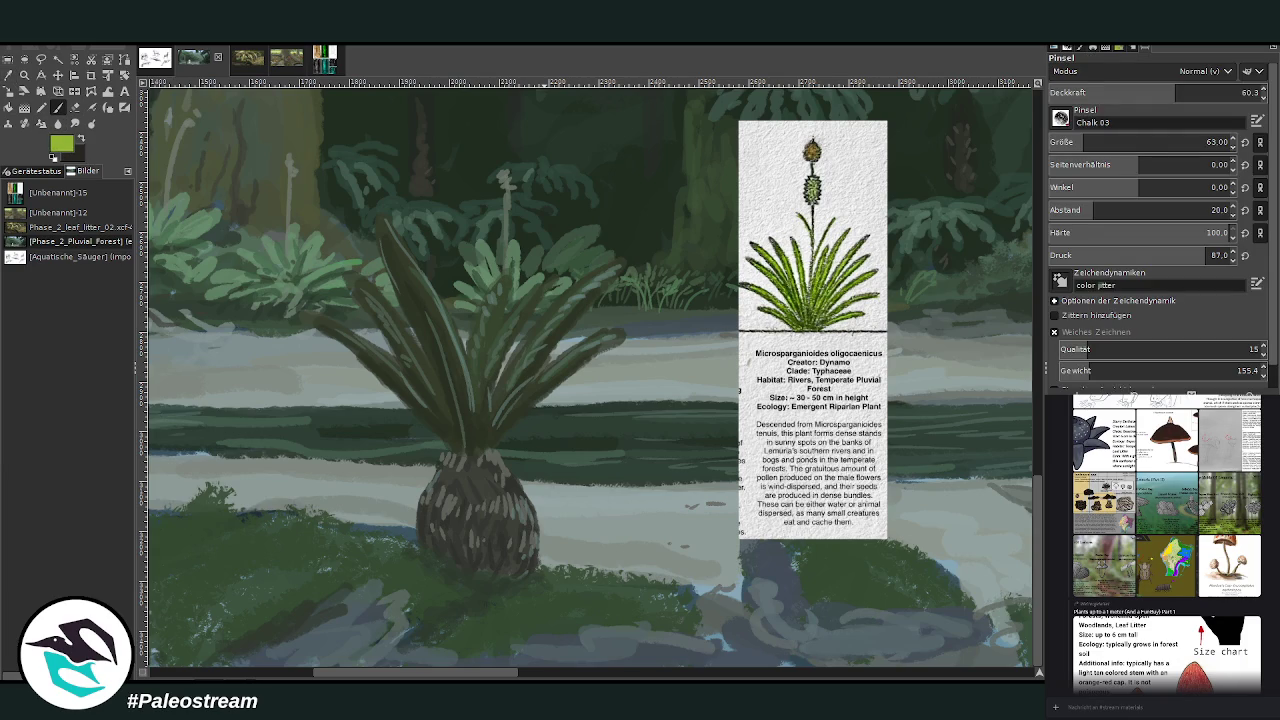
left_click(1018, 386, "ctrl")
left_click(1093, 142)
left_click(1200, 92)
- Paint light green grass blades beside the cycad bulb and along the bank
left_click_drag(621, 533, 579, 569)
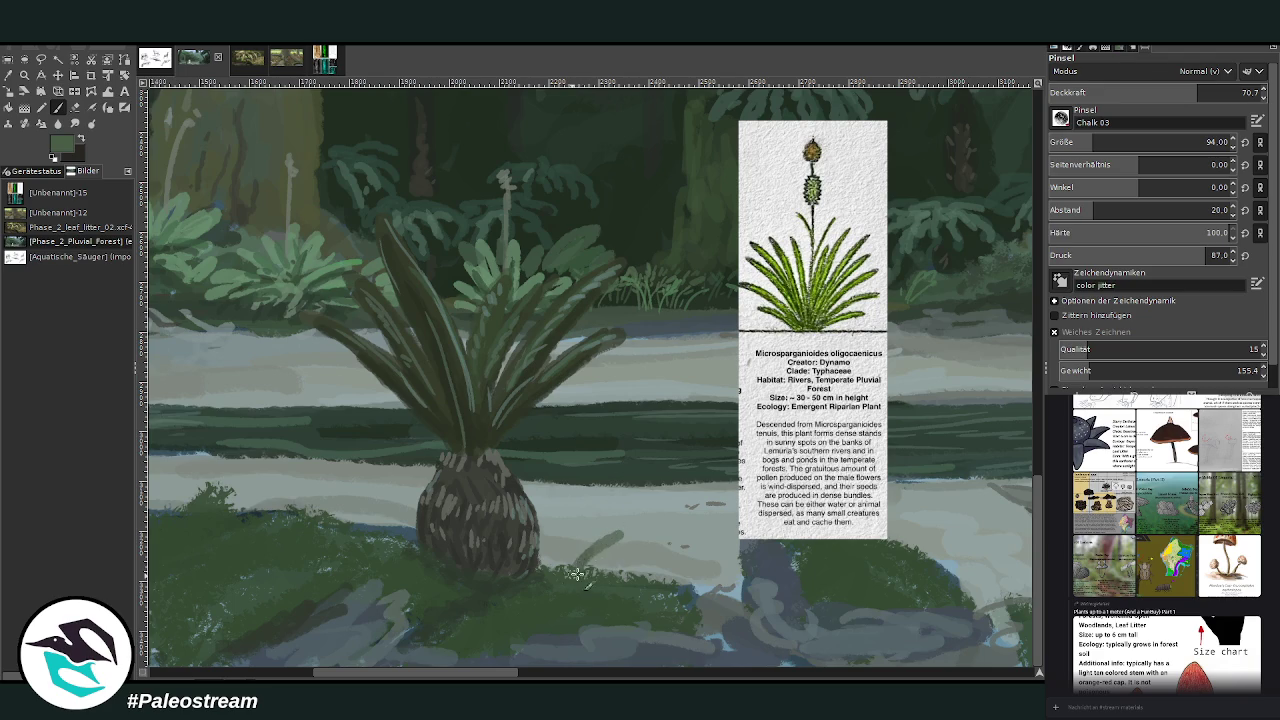
left_click(1083, 142)
left_click(1208, 92)
key("ctrl+z")
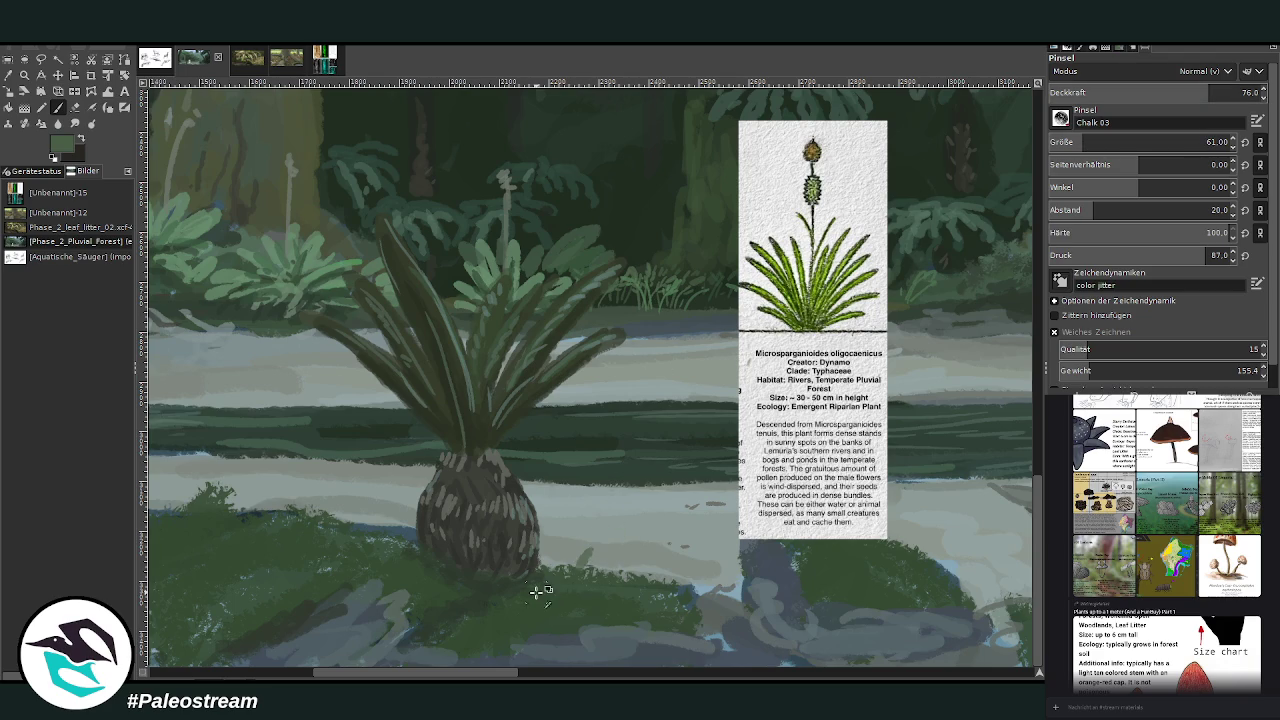
left_click_drag(570, 566, 610, 524)
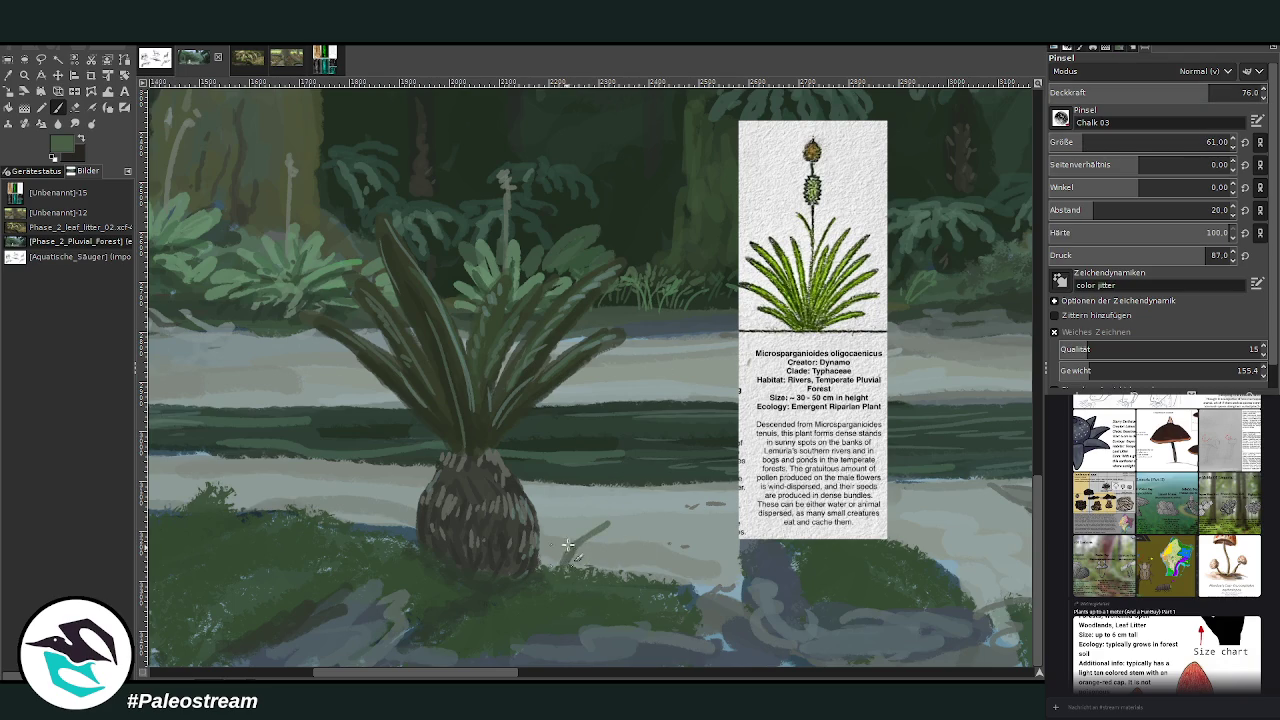
mouse_move(560, 566)
left_mouse_down()
mouse_move(580, 516)
mouse_move(545, 506)
left_mouse_up()
mouse_move(552, 560)
left_mouse_down()
mouse_move(548, 506)
mouse_move(612, 516)
mouse_move(626, 534)
mouse_move(550, 535)
left_mouse_up()
mouse_move(727, 588)
left_mouse_down()
mouse_move(716, 552)
mouse_move(700, 560)
mouse_move(744, 548)
mouse_move(711, 583)
mouse_move(706, 572)
mouse_move(718, 584)
left_mouse_up()
scroll(712, 583, "right", 3)
scroll(725, 580, "right", 2)
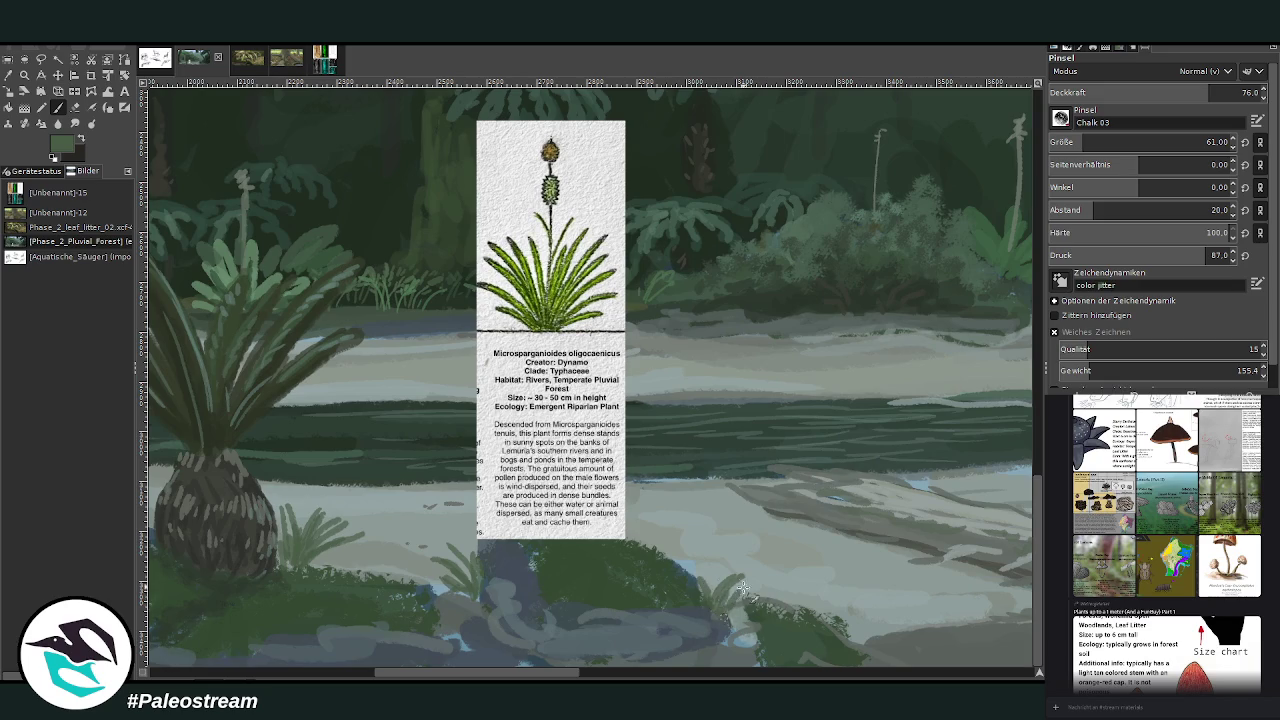
left_click_drag(734, 628, 746, 584)
scroll(400, 648, "left", 7)
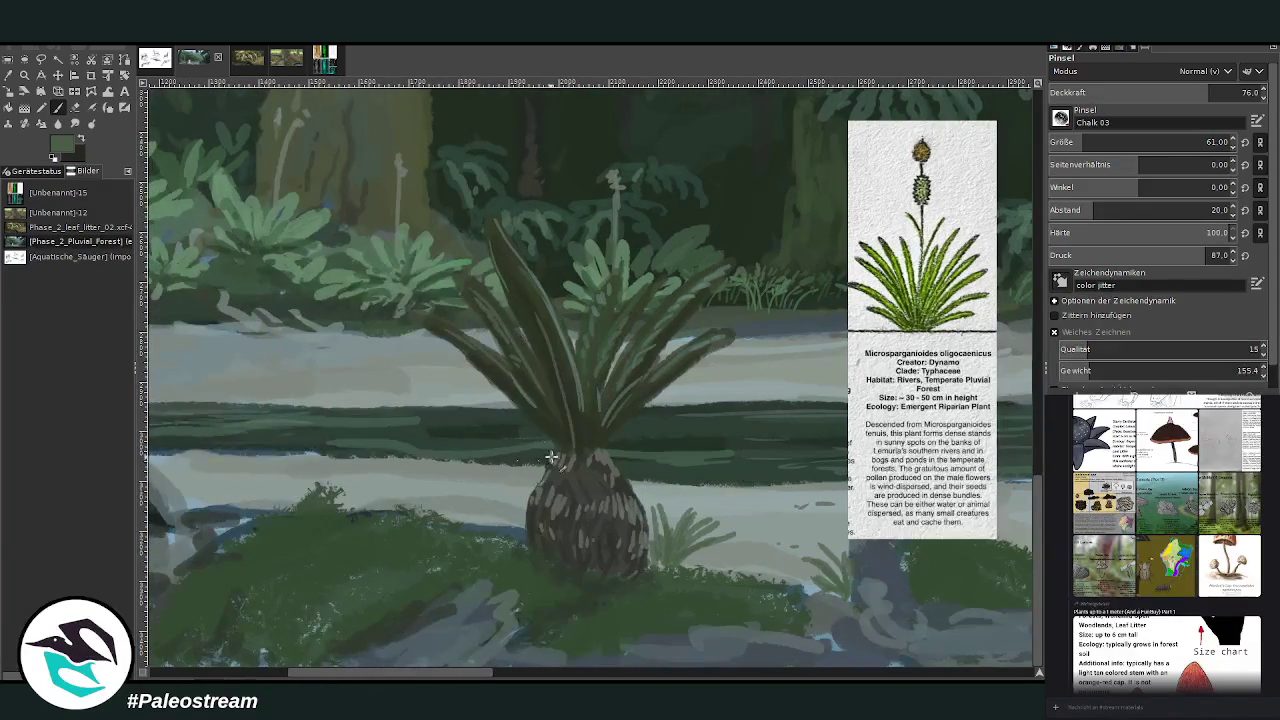
left_click(1080, 142)
scroll(419, 678, "left", 3)
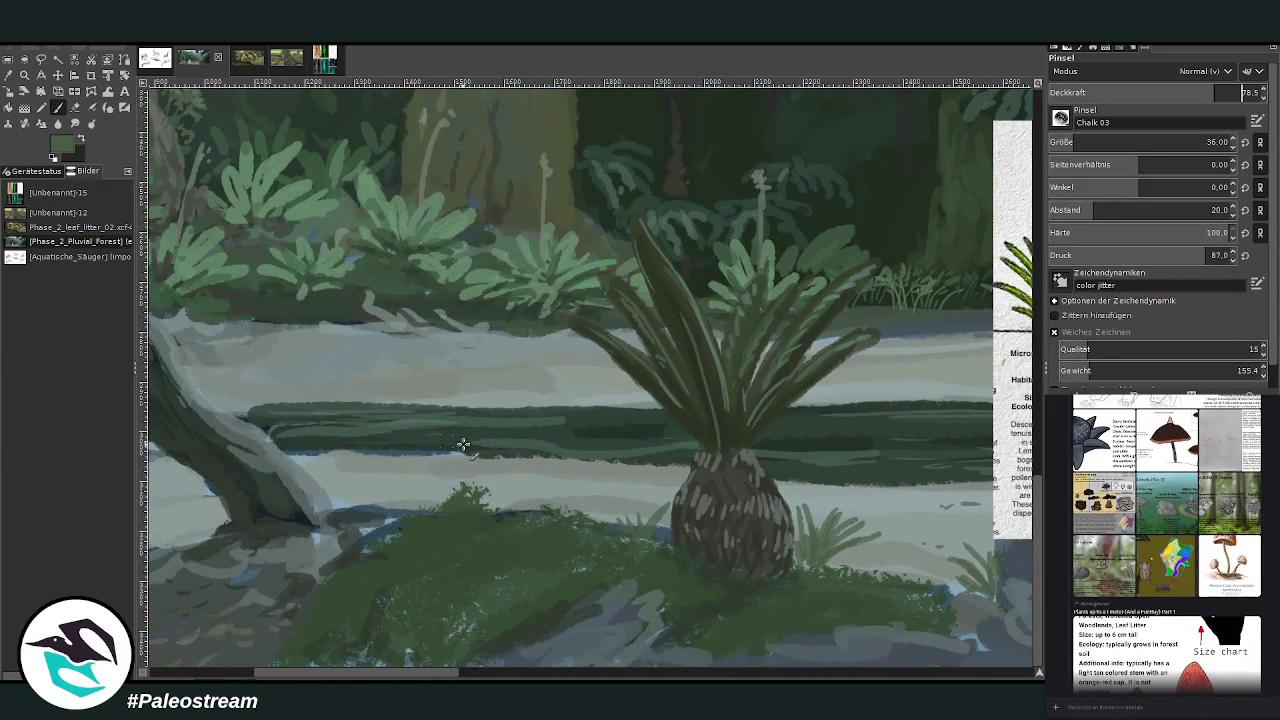
- Paint dark green grass tufts by the log, at the right and beside the cycad
mouse_move(386, 510)
left_mouse_down()
mouse_move(368, 480)
mouse_move(388, 474)
left_mouse_up()
left_click(1090, 142)
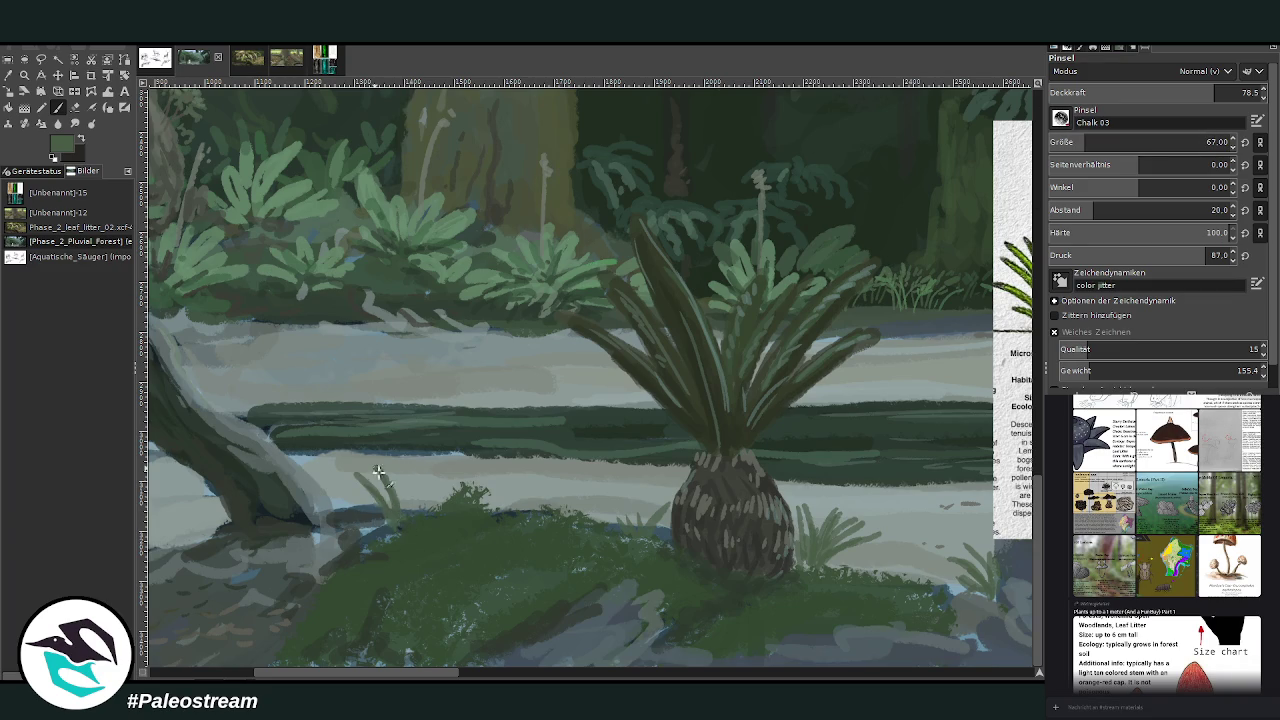
left_click_drag(396, 514, 404, 476)
mouse_move(380, 540)
left_mouse_down()
mouse_move(398, 500)
mouse_move(386, 492)
mouse_move(414, 466)
mouse_move(456, 476)
left_mouse_up()
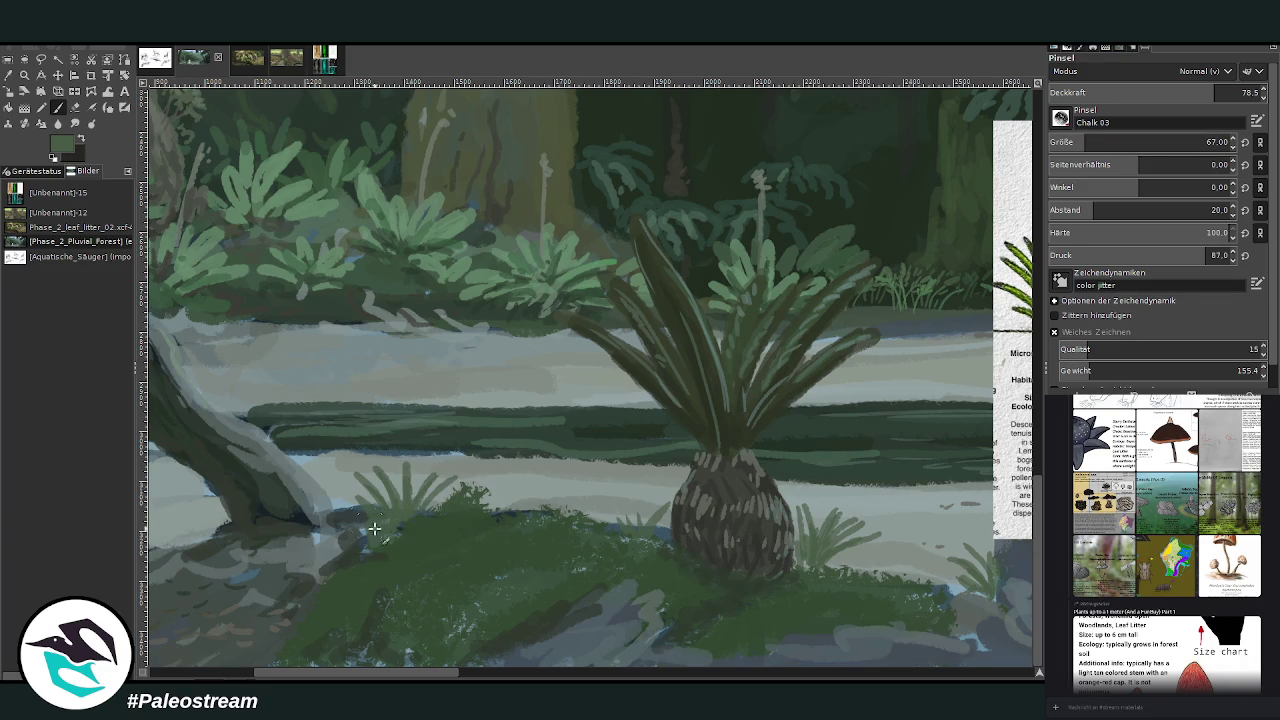
mouse_move(374, 528)
left_mouse_down()
mouse_move(334, 484)
mouse_move(352, 462)
left_mouse_up()
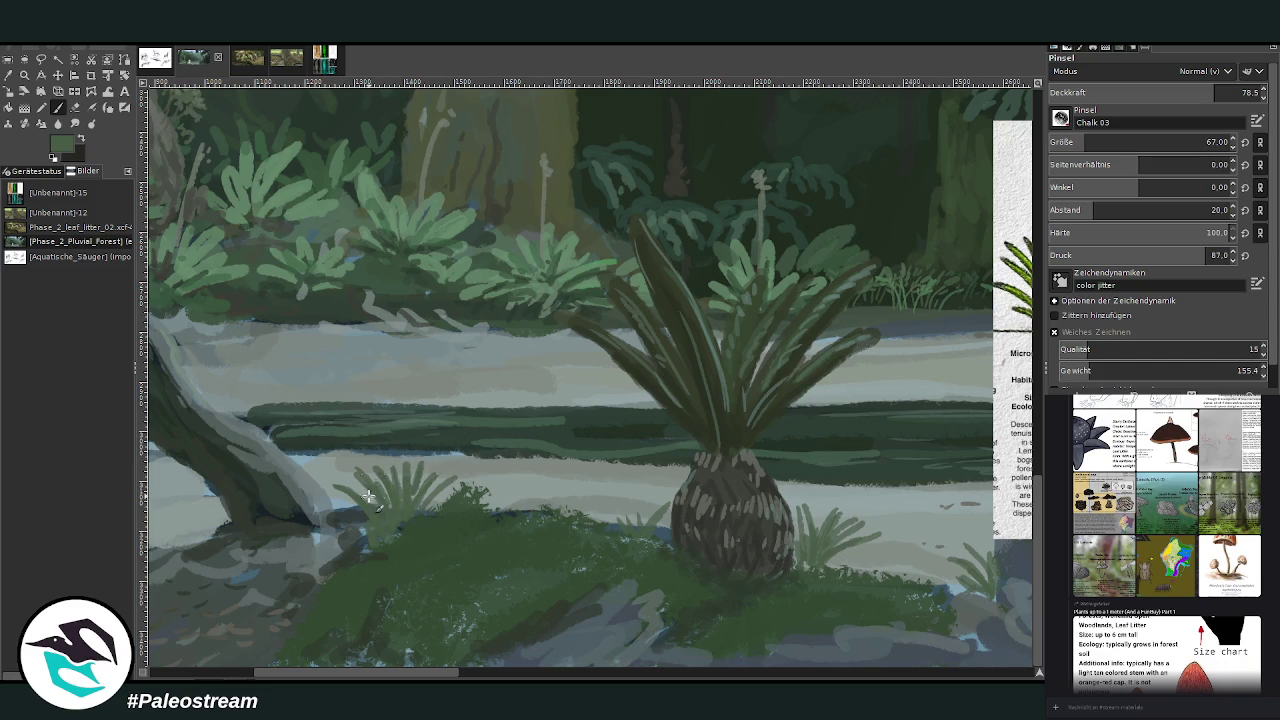
left_click_drag(436, 676, 474, 676)
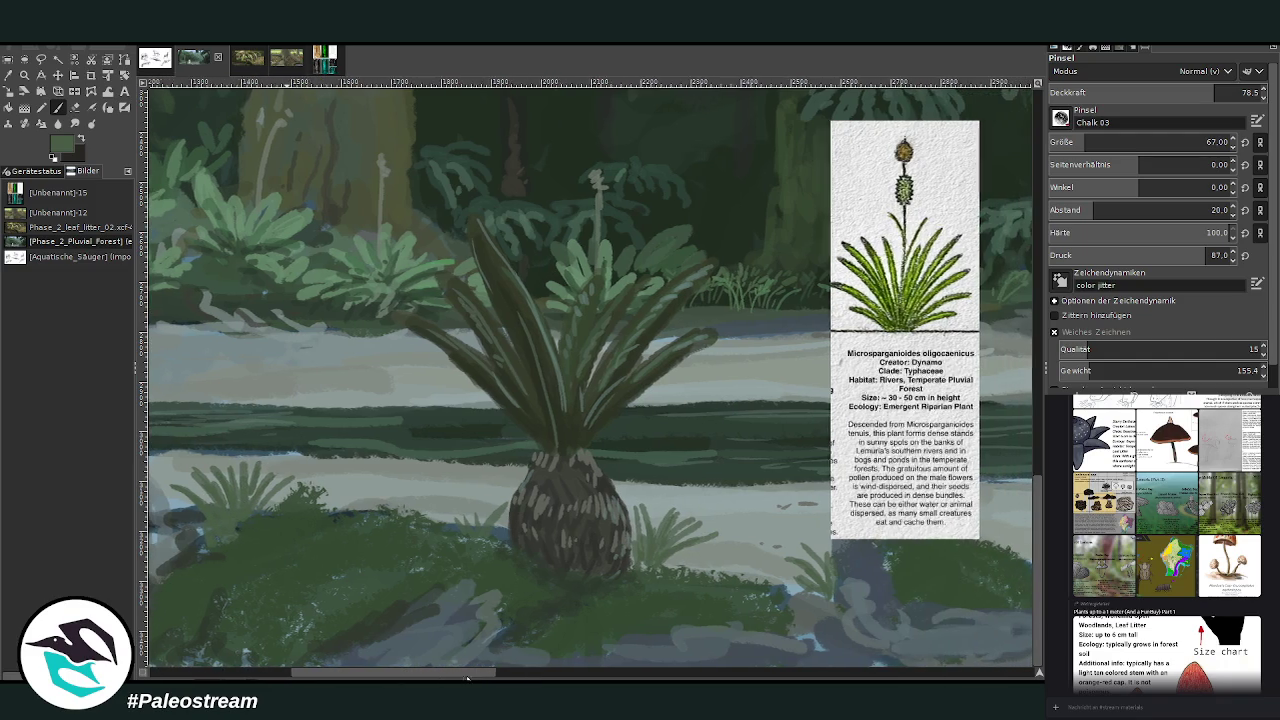
mouse_move(822, 586)
left_mouse_down()
mouse_move(795, 546)
mouse_move(772, 550)
mouse_move(816, 532)
mouse_move(820, 583)
left_mouse_up()
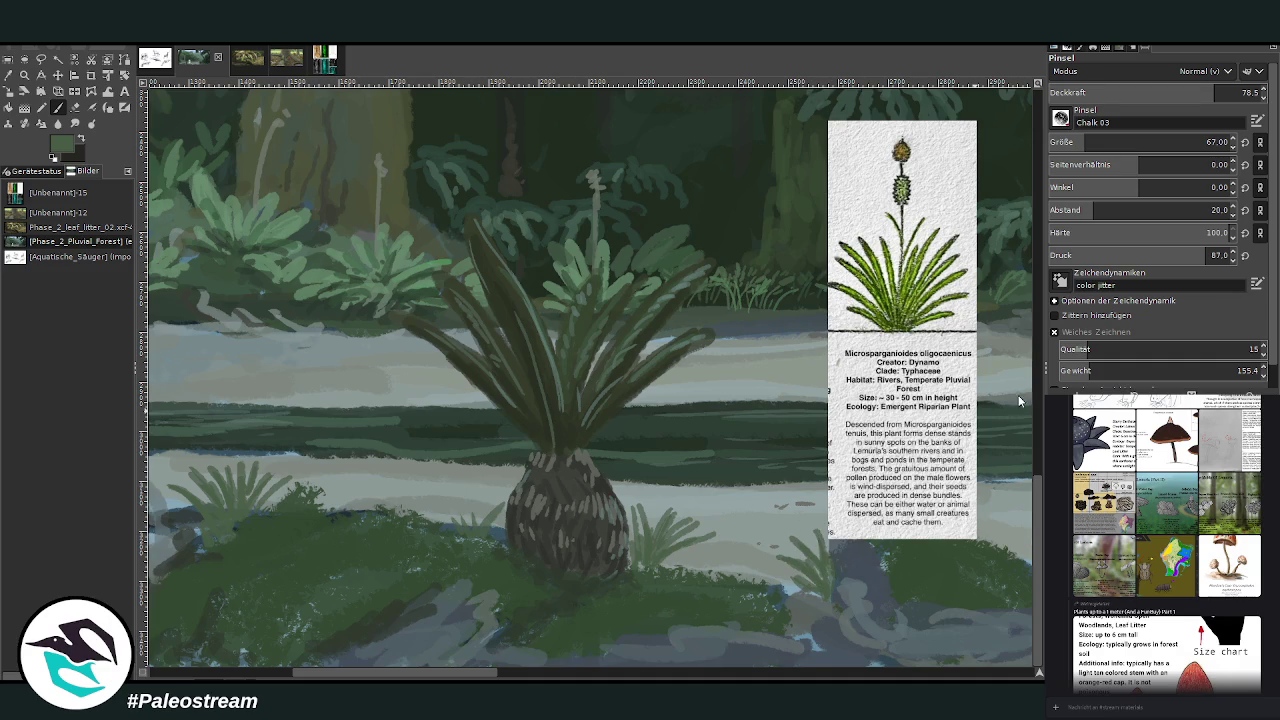
left_click_drag(818, 584, 796, 542)
mouse_move(494, 542)
left_mouse_down()
mouse_move(479, 490)
mouse_move(492, 524)
mouse_move(460, 506)
mouse_move(479, 498)
left_mouse_up()
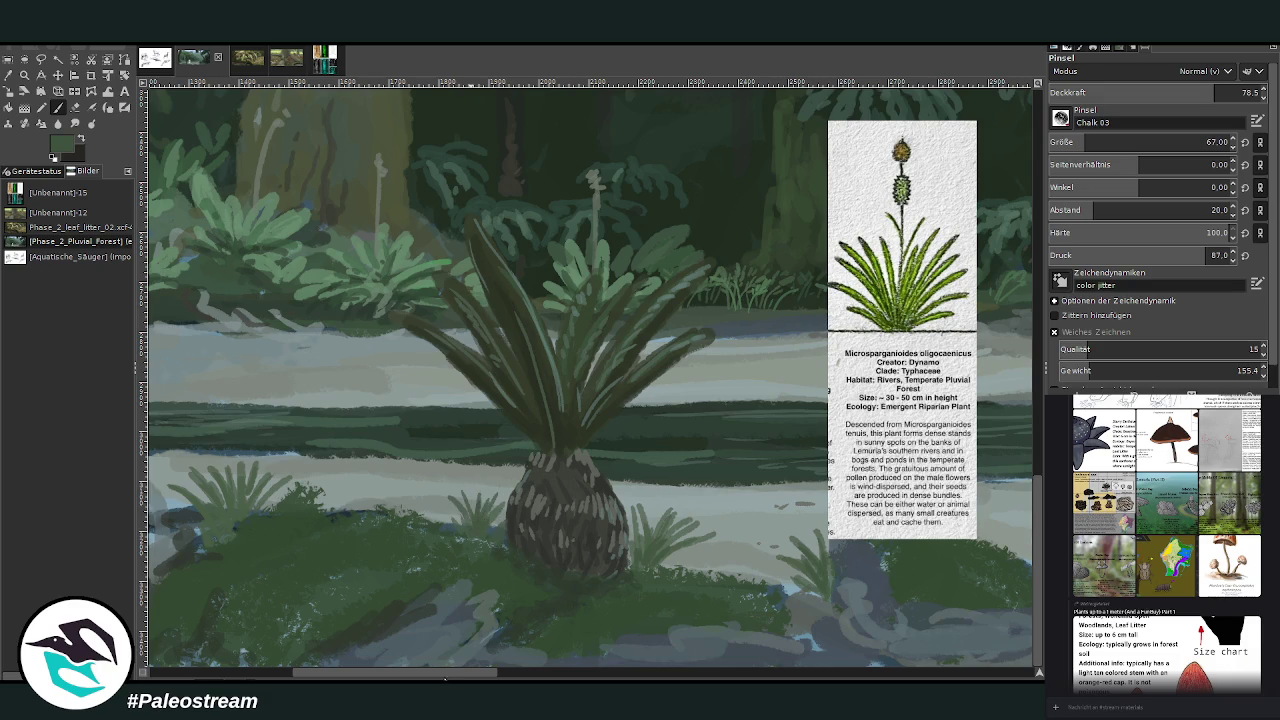
- Enlarge the lower-right grass tuft and add grey-green blades right of the bulb
scroll(410, 412, "left", 3)
scroll(416, 660, "right", 3)
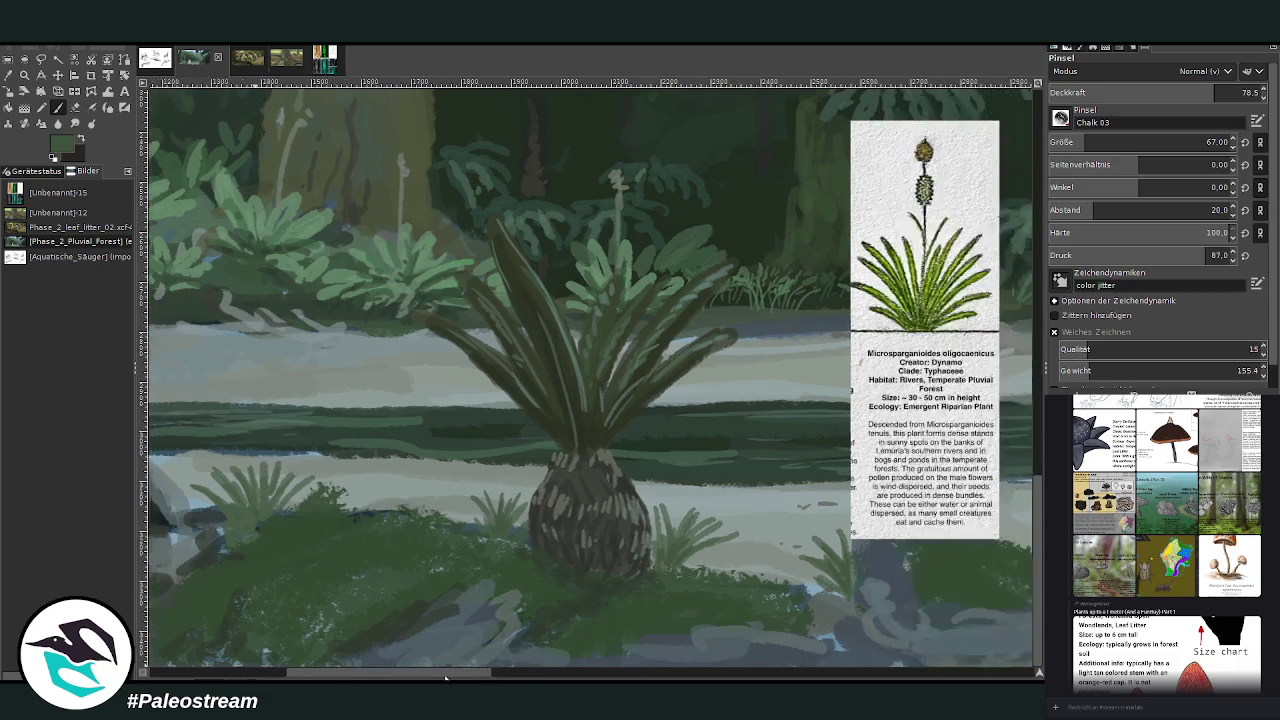
scroll(705, 548, "right", 1)
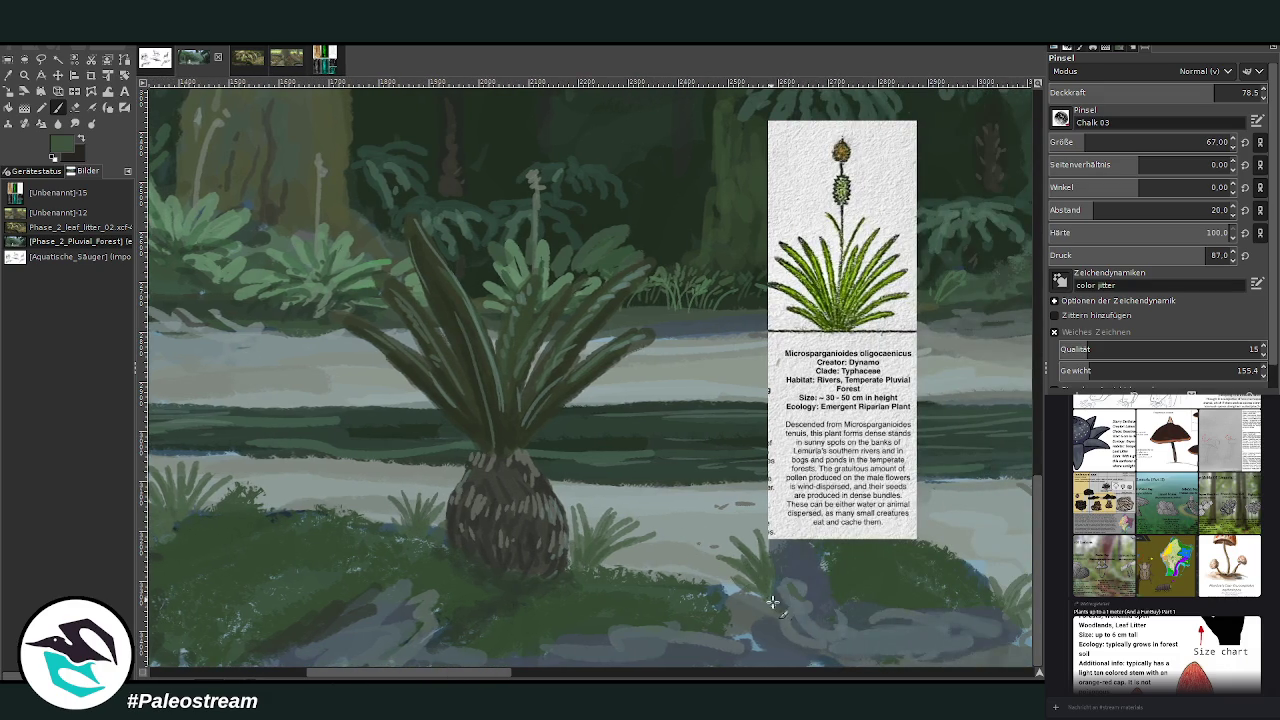
scroll(647, 572, "right", 2)
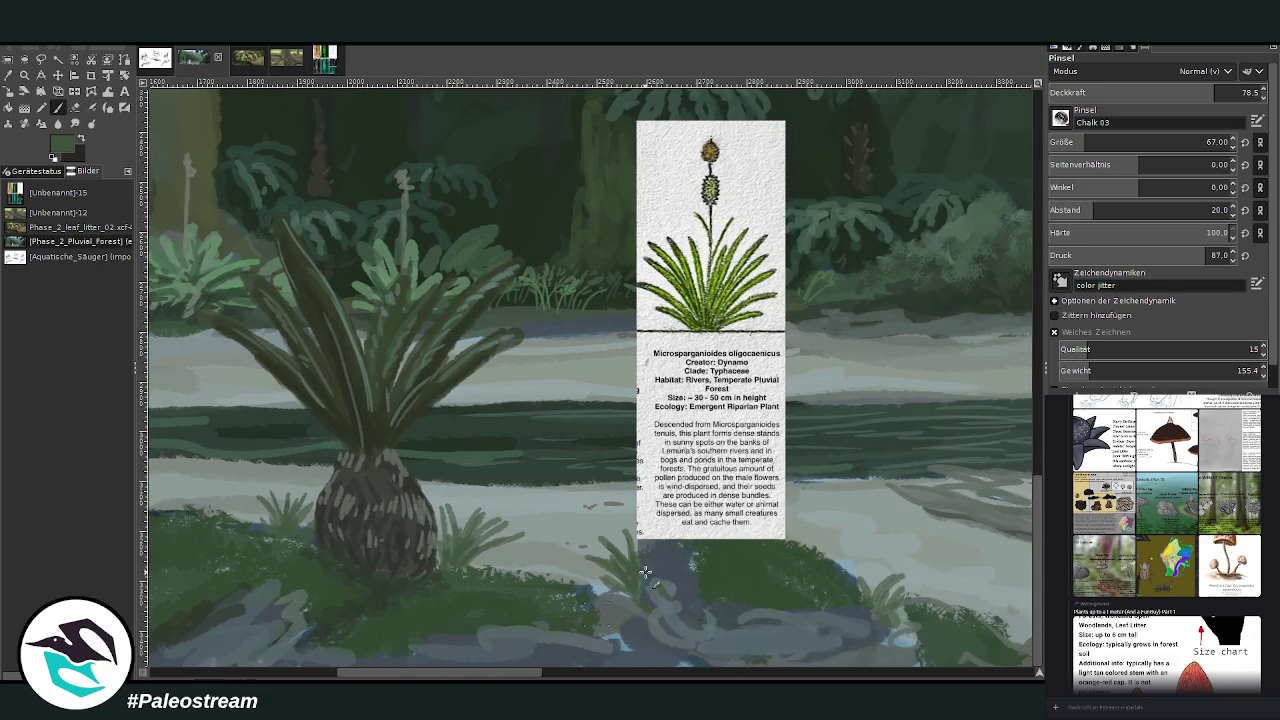
mouse_move(886, 608)
left_mouse_down()
mouse_move(918, 576)
mouse_move(914, 555)
mouse_move(861, 580)
left_mouse_up()
left_click(1014, 385, "ctrl")
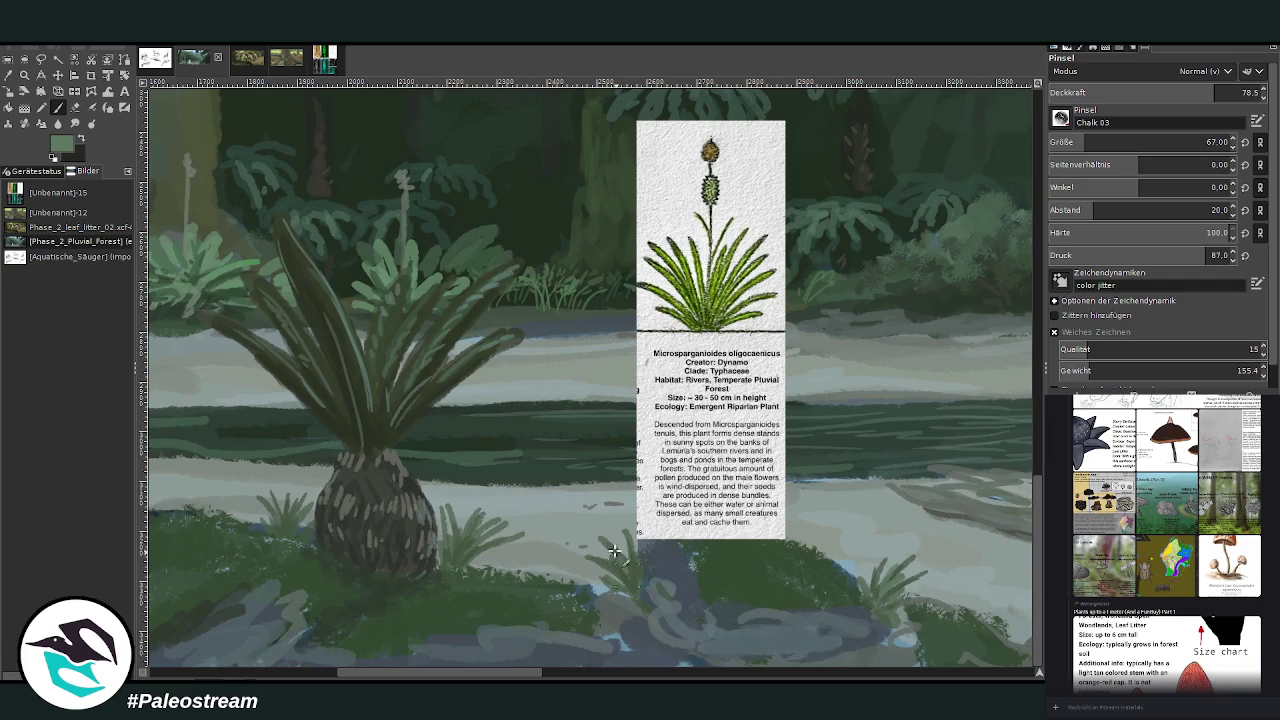
left_click_drag(478, 546, 444, 557)
mouse_move(459, 678)
left_mouse_down()
mouse_move(369, 678)
mouse_move(511, 670)
left_mouse_up()
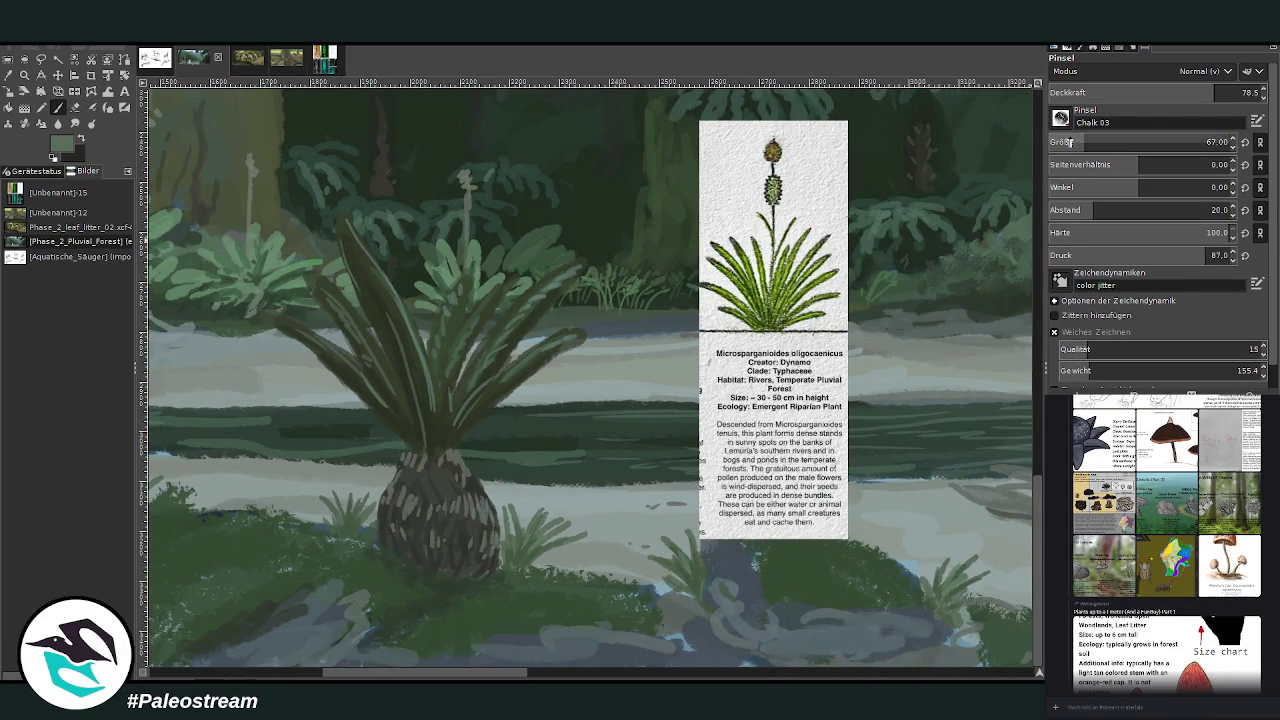
- With a small brush, paint a thin grey-green stem with a yellowish bud near the fallen log
key("bracketleft")
key("bracketleft")
key("bracketleft")
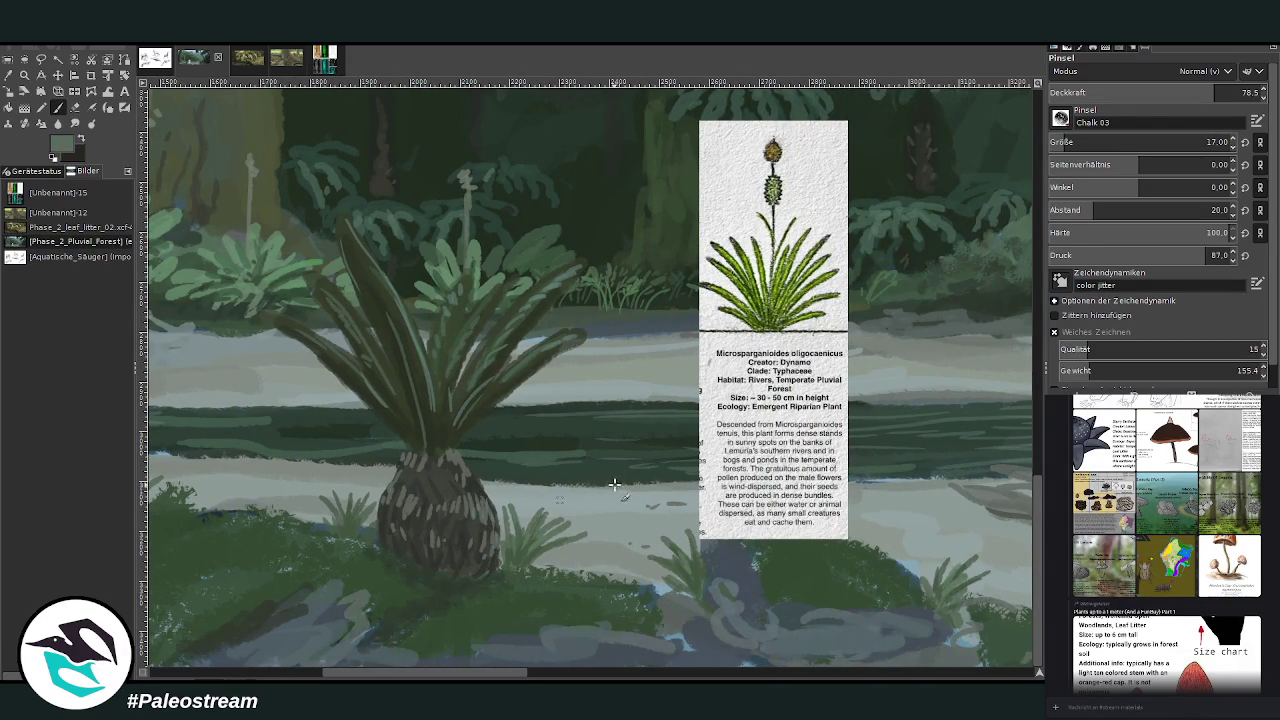
left_click(1007, 398, "ctrl")
scroll(408, 606, "left", 5)
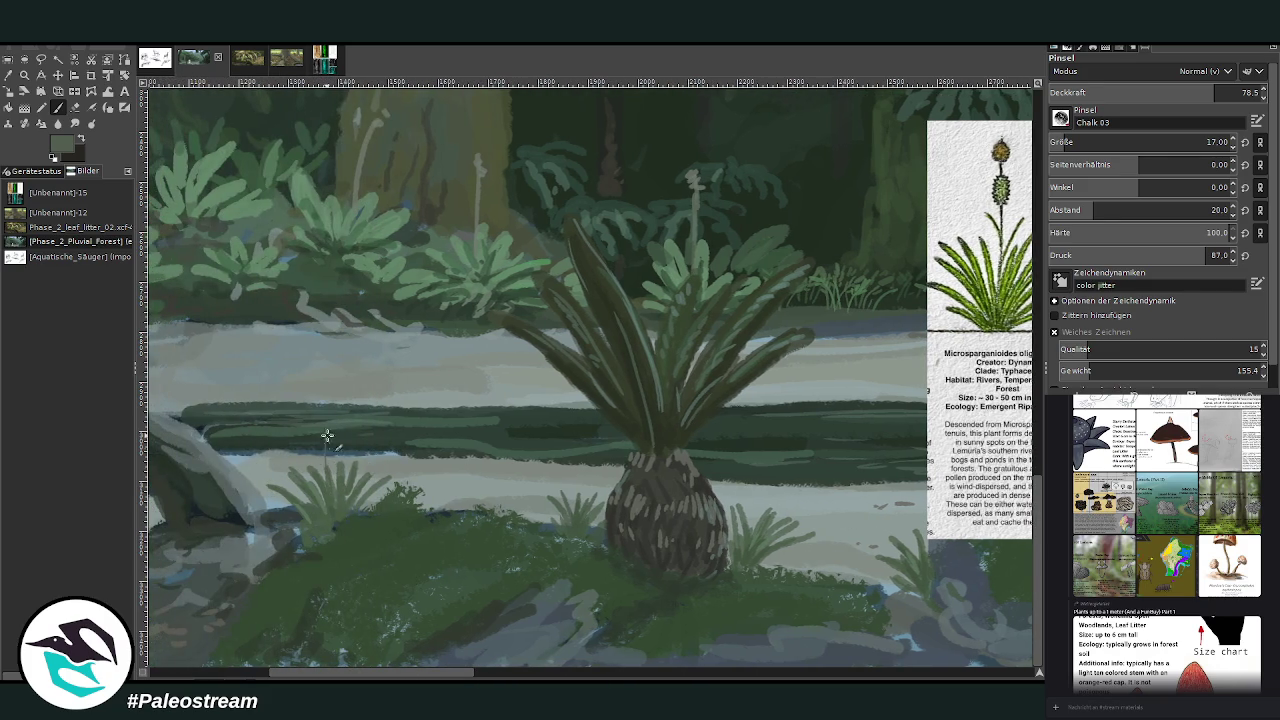
left_click(836, 350, "ctrl")
left_click_drag(327, 439, 326, 426)
left_click_drag(466, 671, 570, 671)
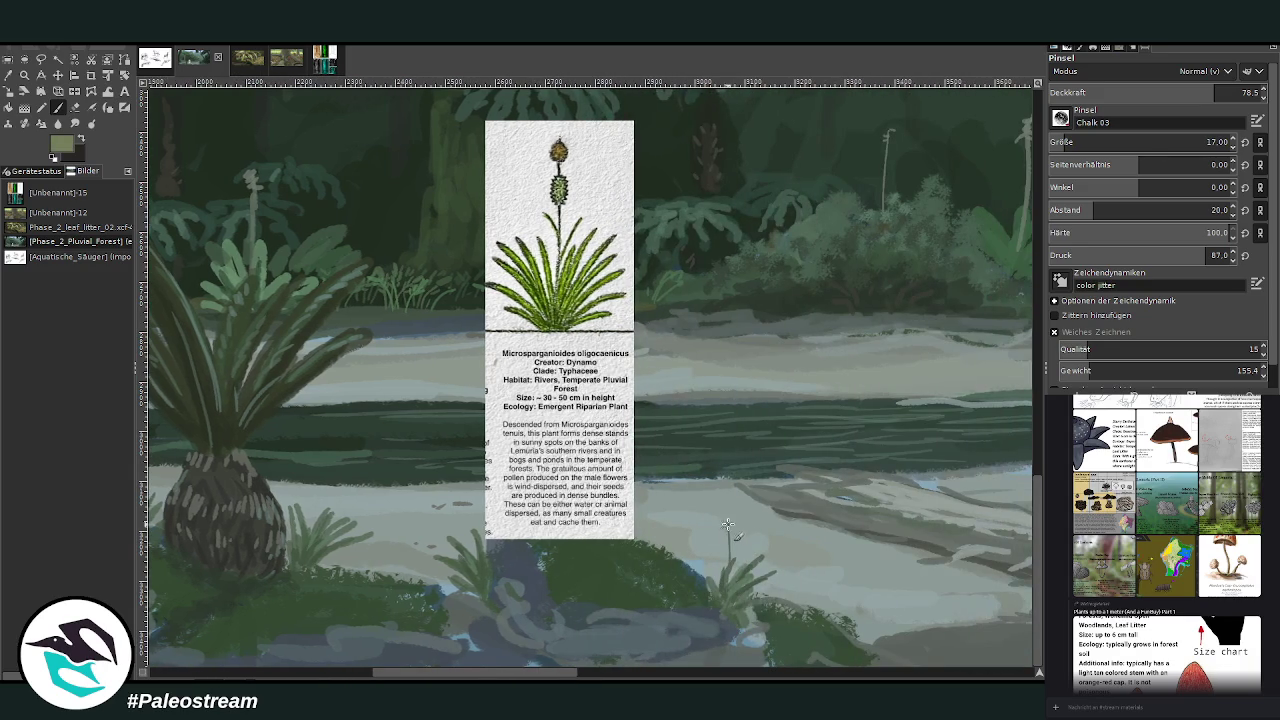
left_click_drag(728, 520, 729, 512)
key("bracketright")
key("bracketright")
key("bracketright")
- Dab a reddish tip onto the small reed's bud, then pick an olive green and shrink the brush
left_click_drag(578, 677, 425, 677)
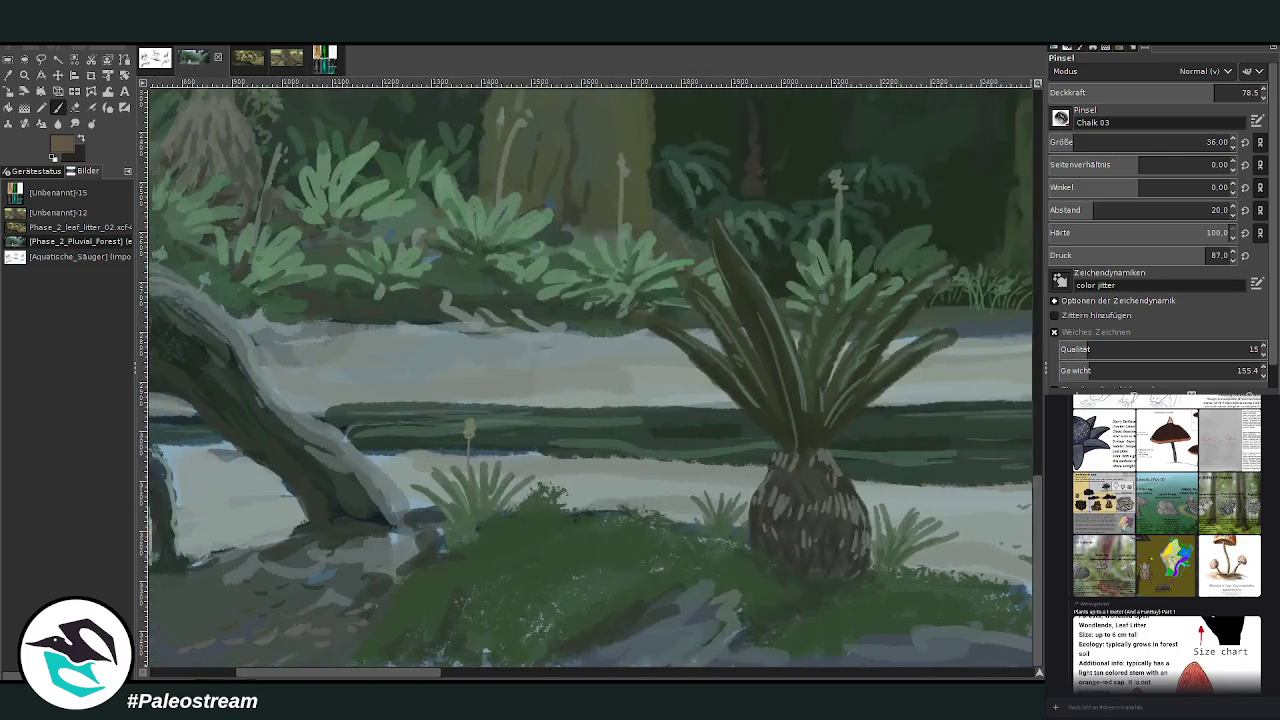
left_click(541, 405)
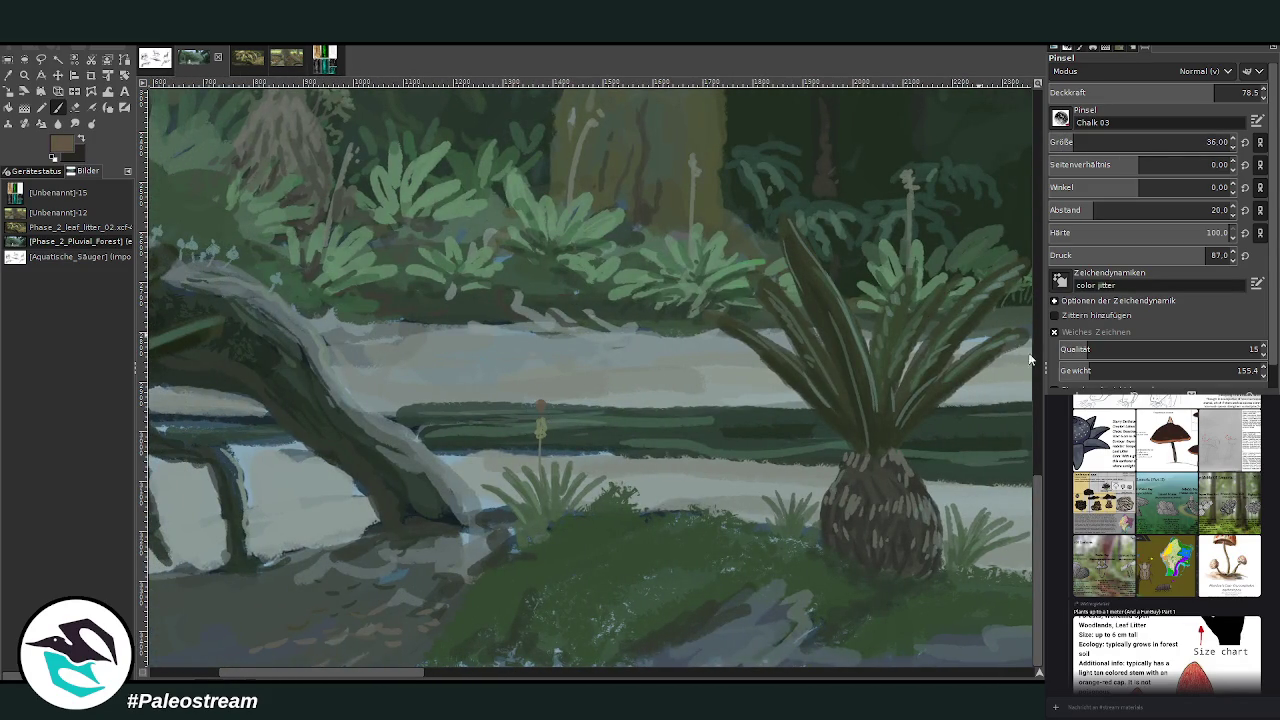
left_click(580, 341, "ctrl")
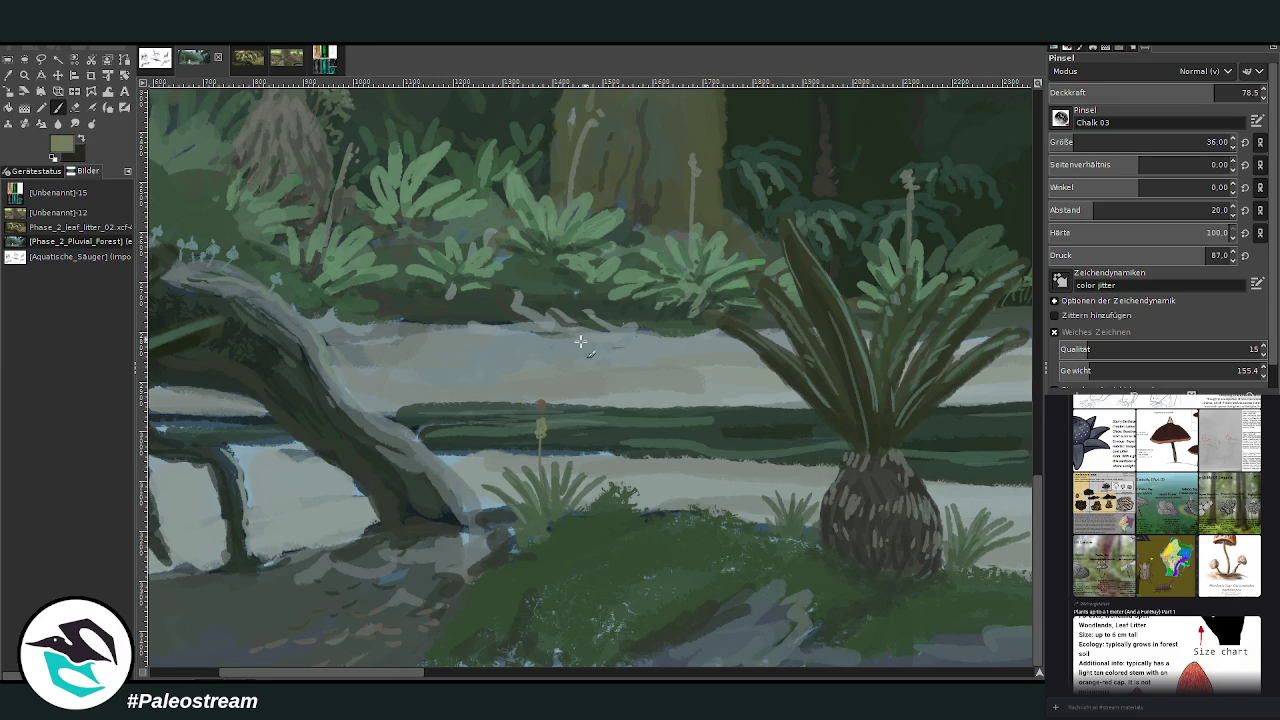
left_click(505, 678)
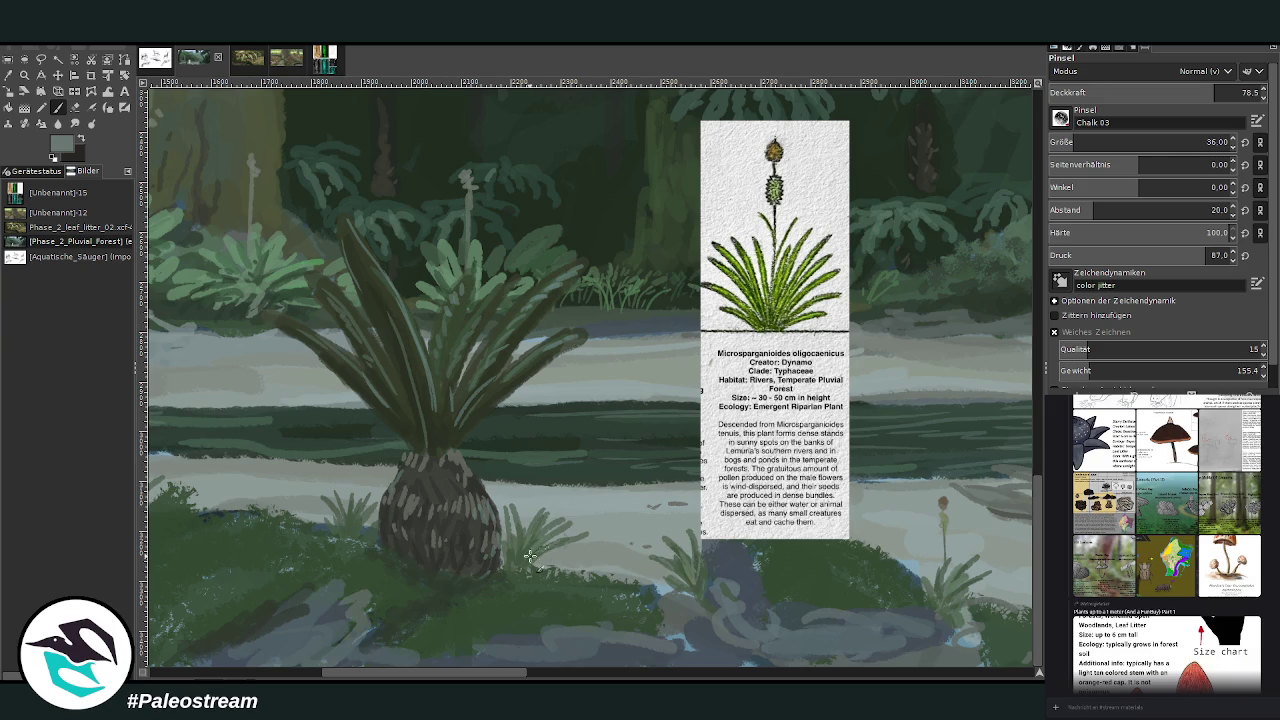
scroll(560, 530, "left", 5)
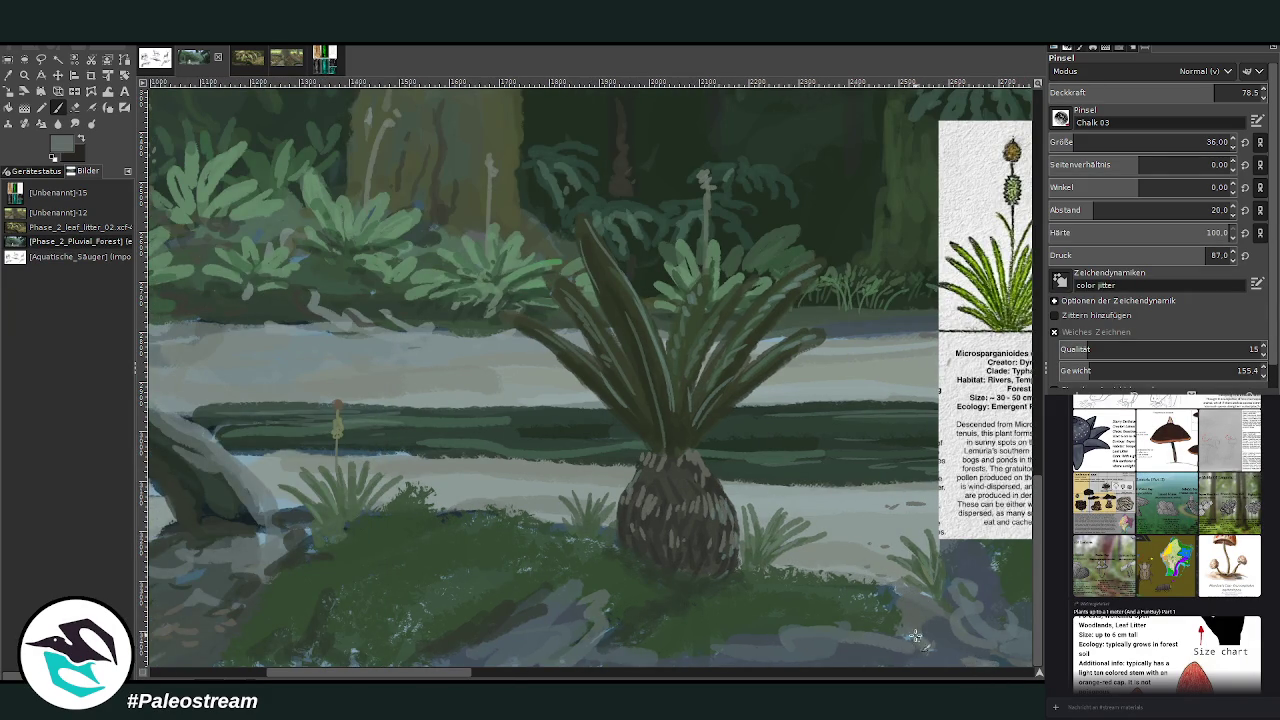
scroll(598, 670, "left", 5)
scroll(812, 658, "left", 5)
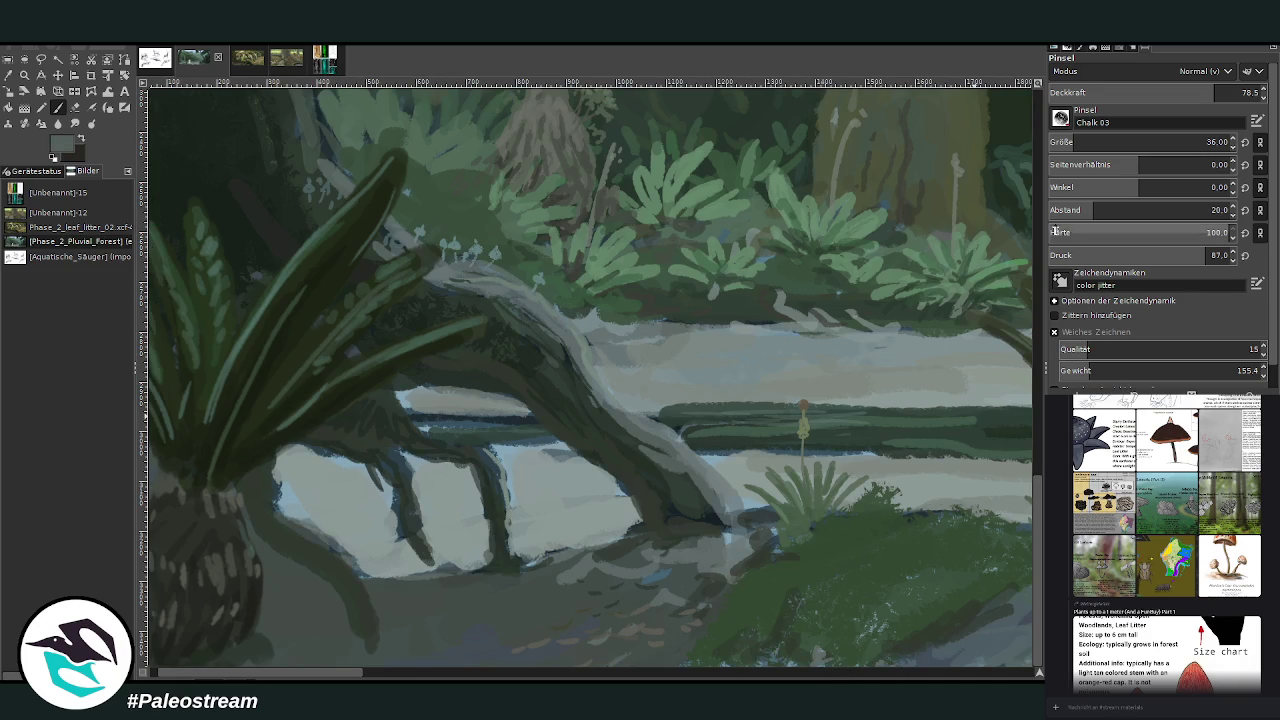
left_click_drag(1130, 142, 1100, 142)
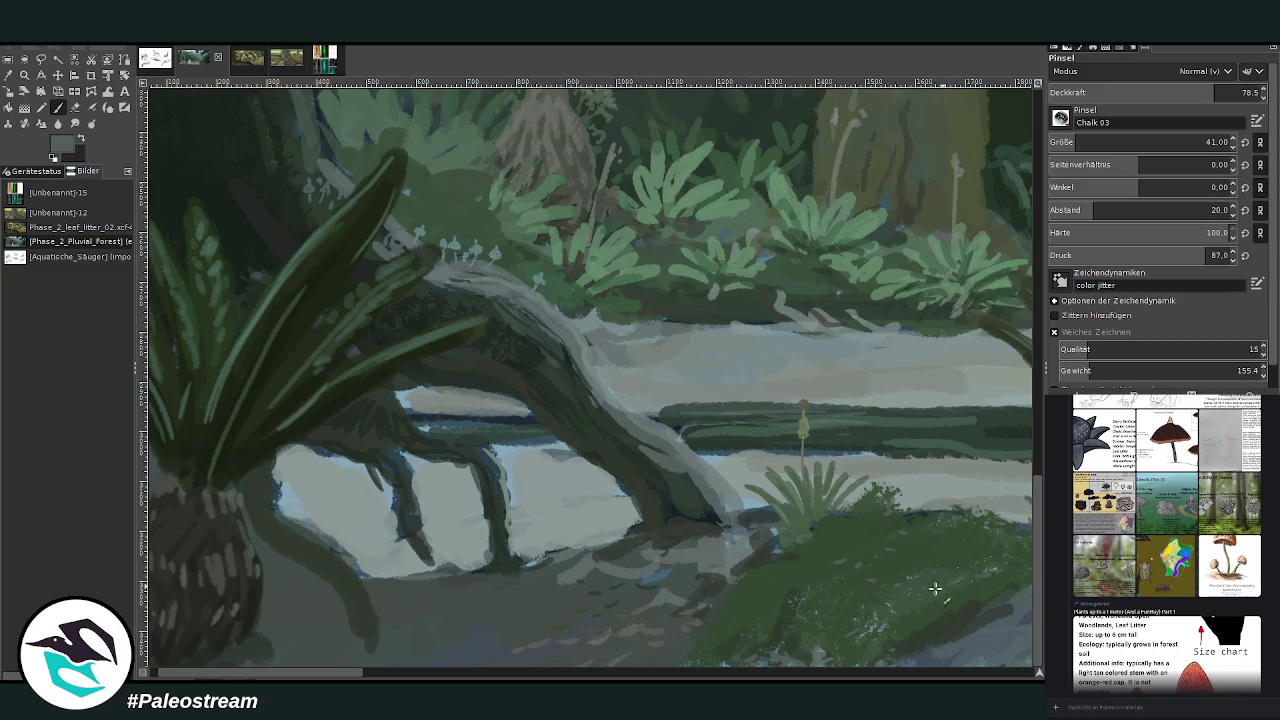
scroll(590, 648, "right", 5)
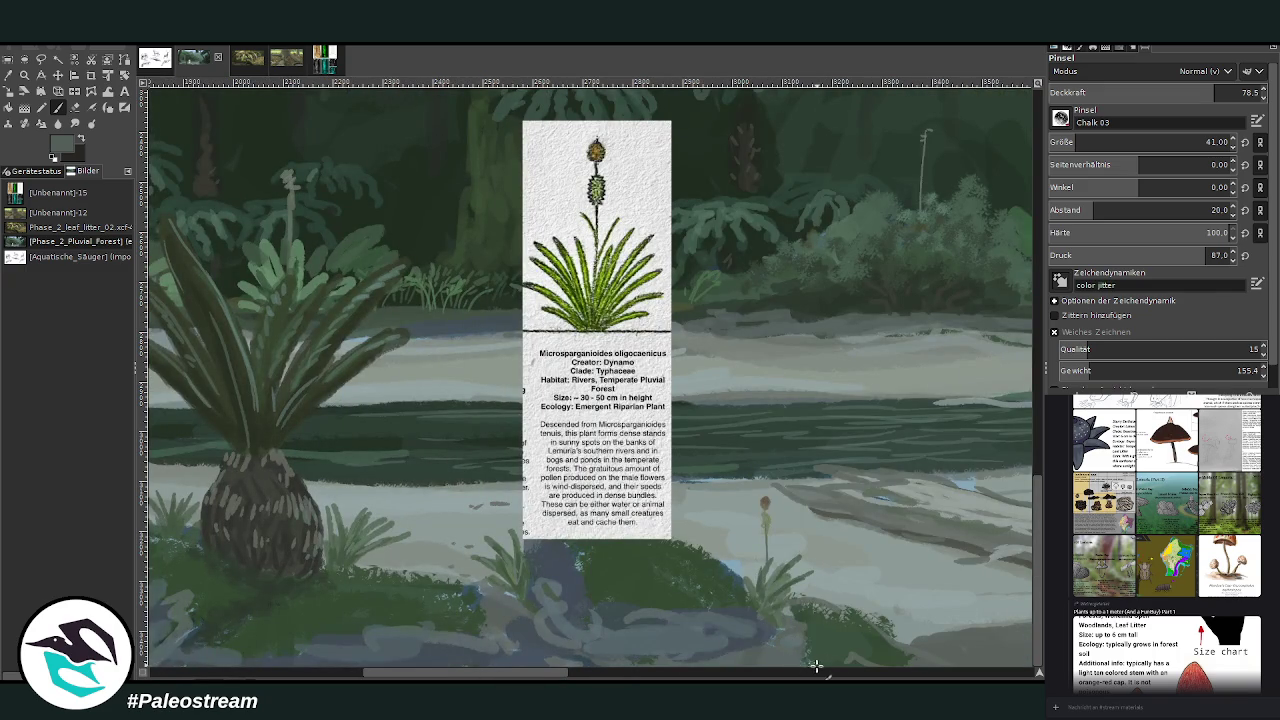
scroll(577, 563, "right", 5)
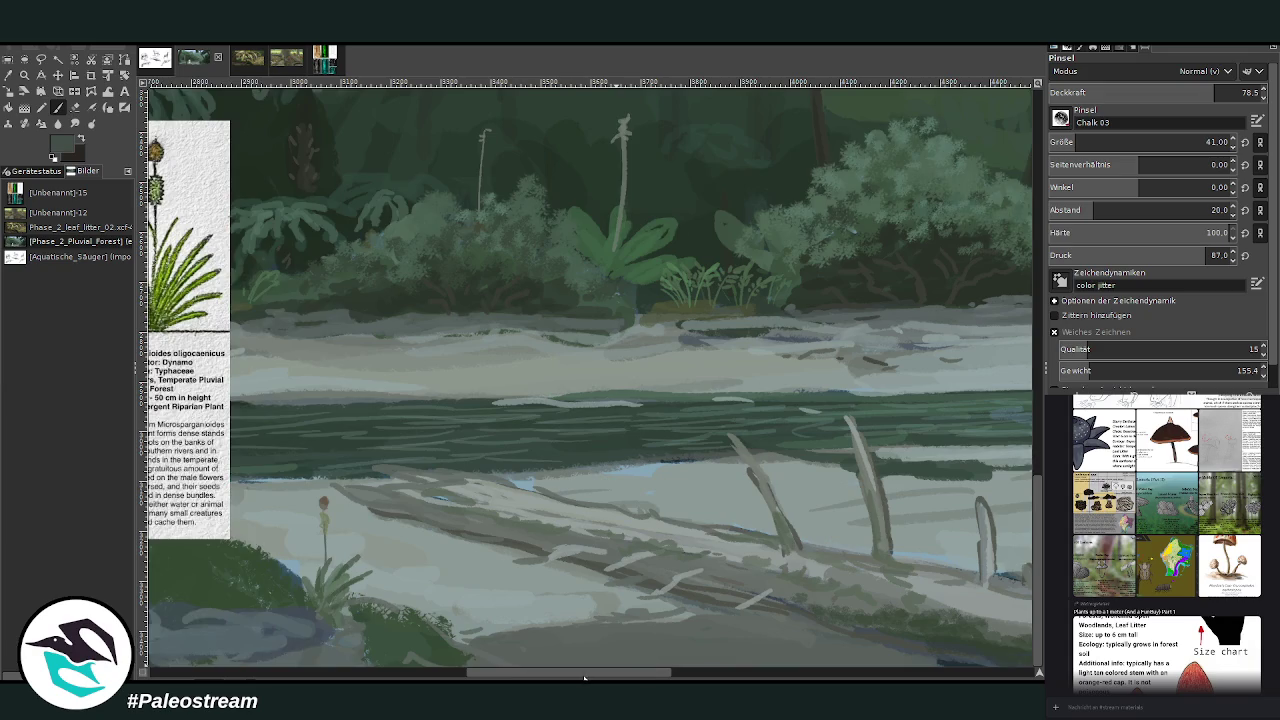
- Enlarge the brush and paint a first dark green stroke under the fallen log
scroll(585, 678, "right", 3)
key("bracketright")
key("less")
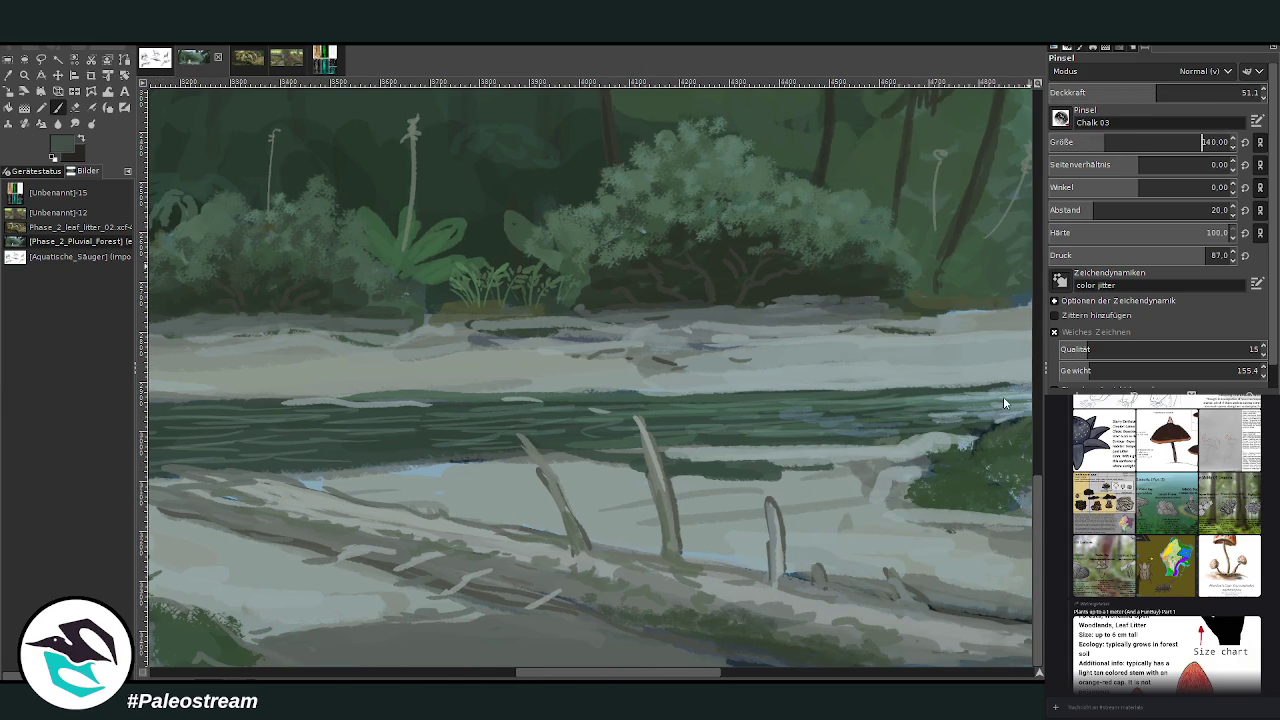
mouse_move(873, 600)
left_mouse_down()
mouse_move(700, 605)
mouse_move(1019, 634)
mouse_move(890, 650)
left_mouse_up()
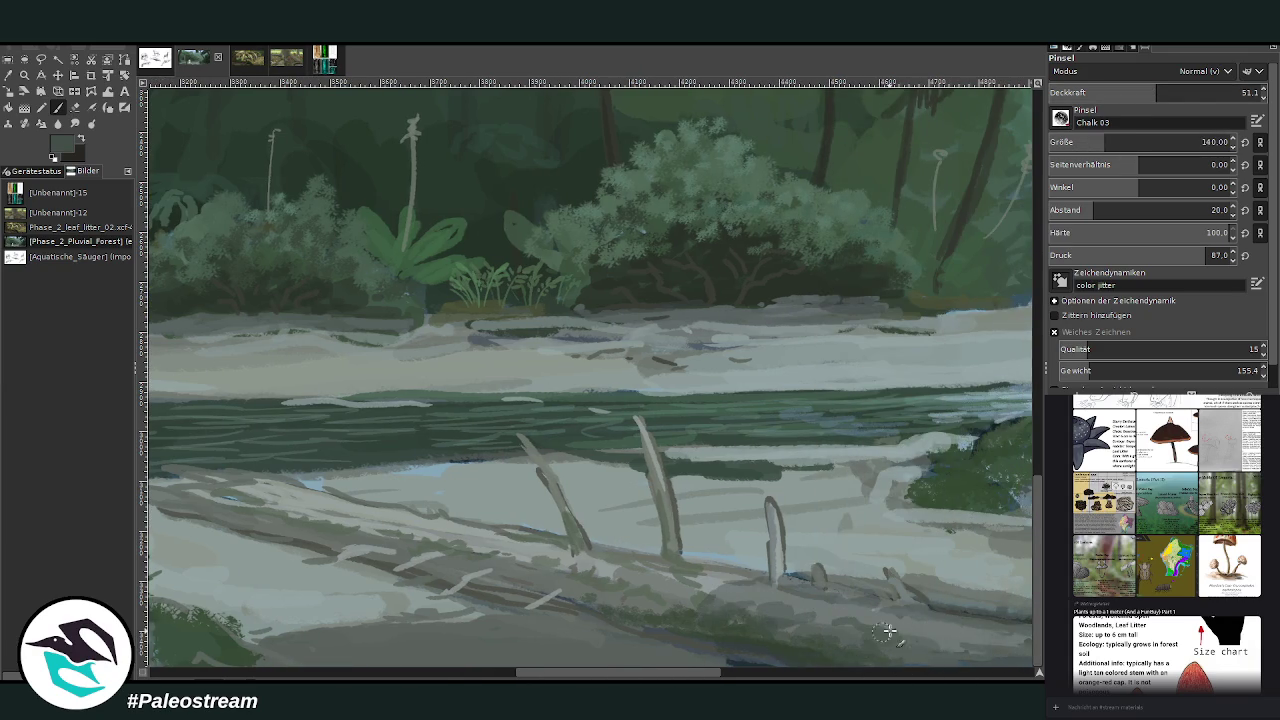
- At about 29 opacity, add faint dark strokes along the log's underside, then raise opacity to 44
left_click_drag(1112, 99, 1109, 99)
left_click(1115, 95)
left_click_drag(810, 612, 605, 598)
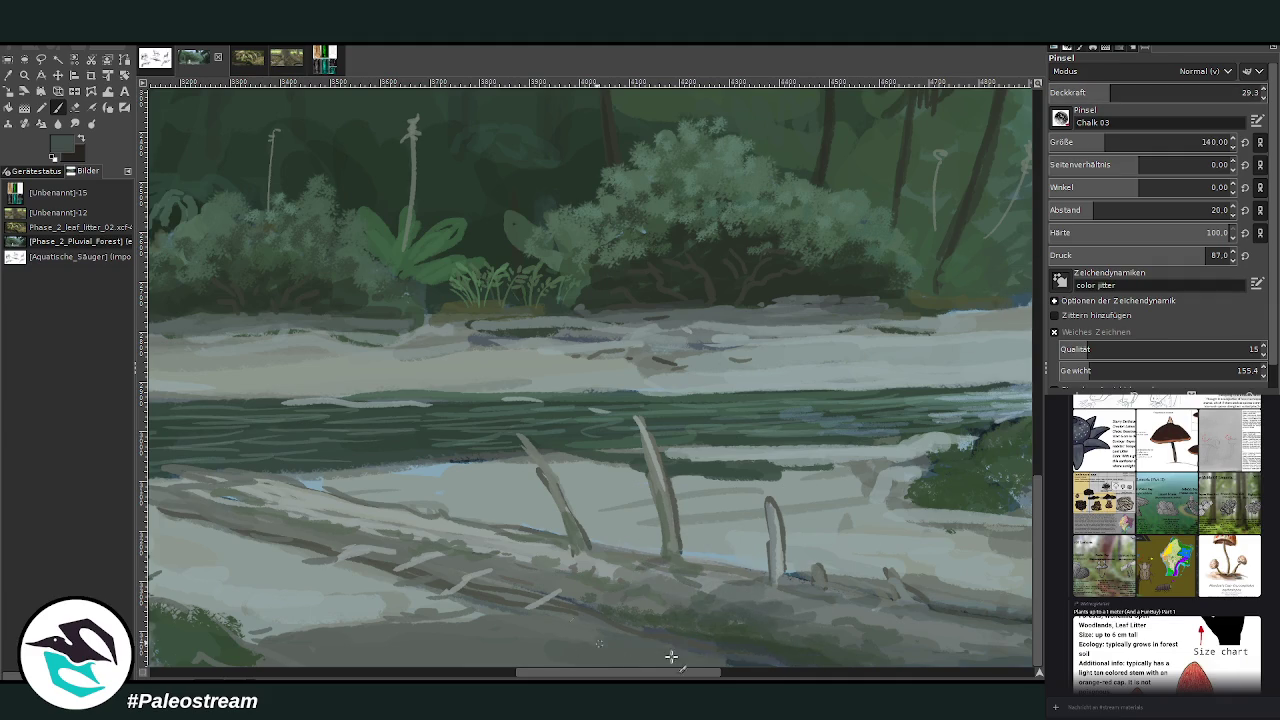
scroll(480, 655, "right", 3)
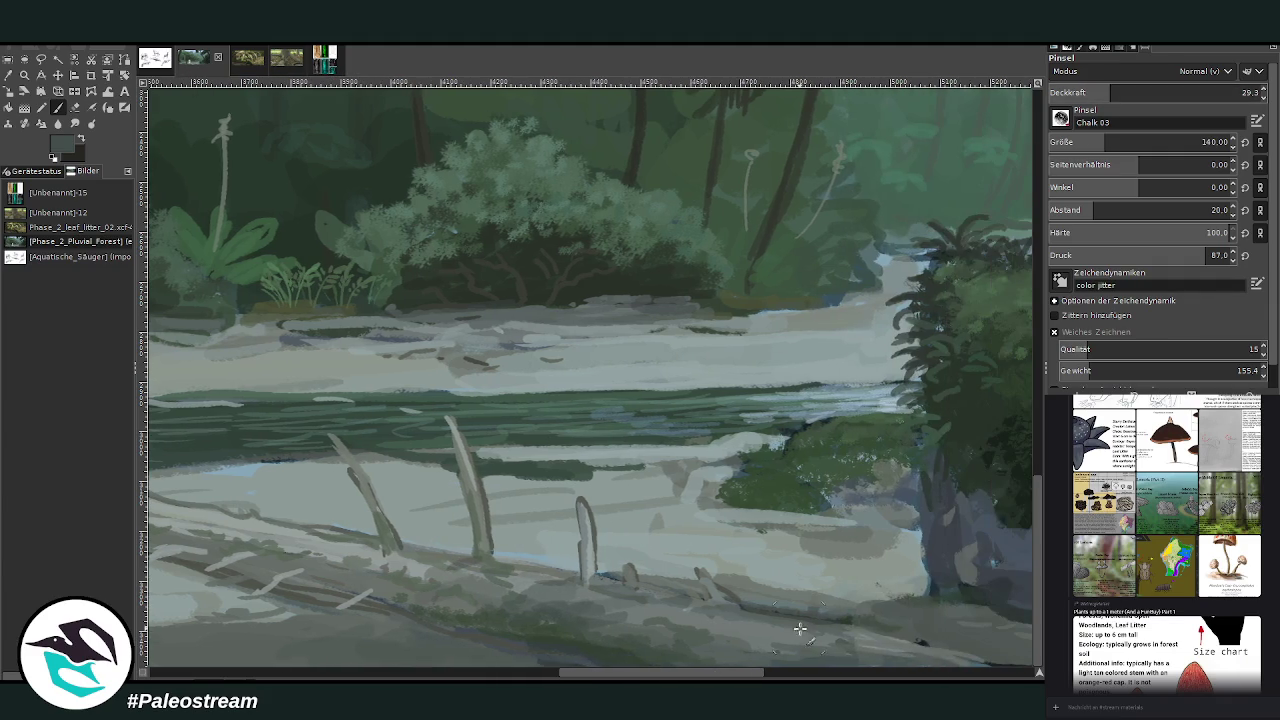
scroll(862, 652, "right", 6)
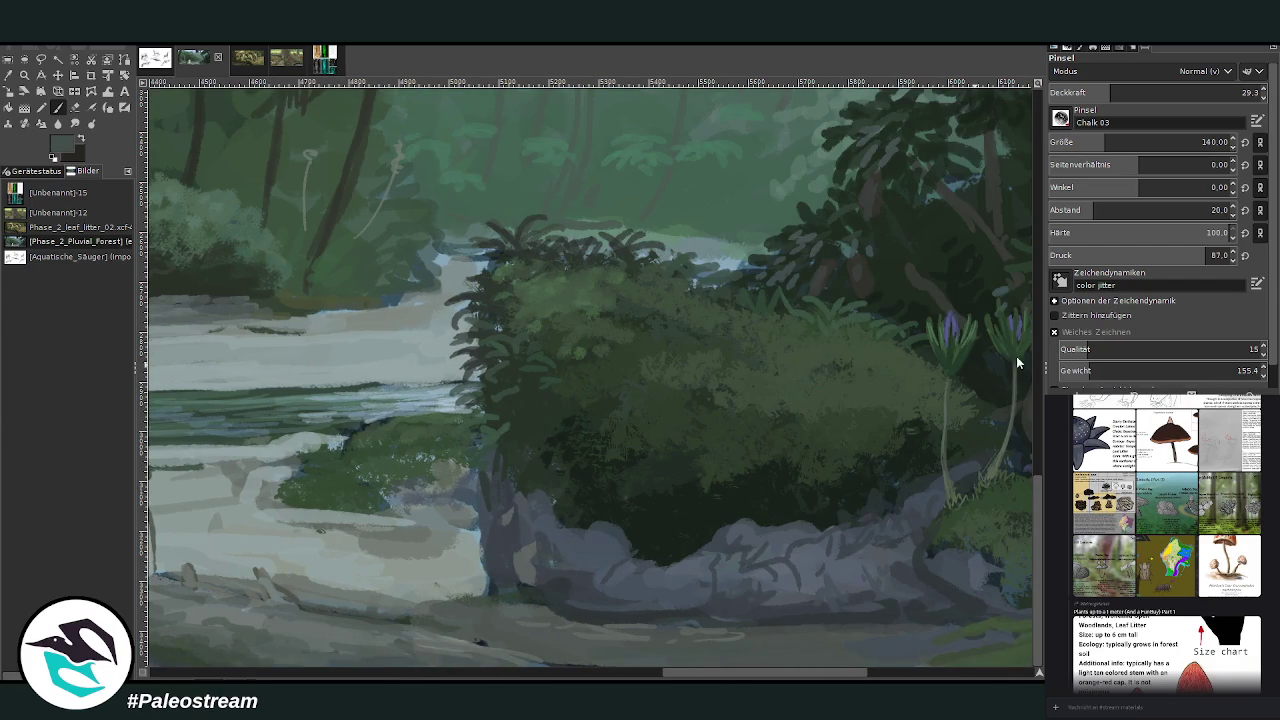
left_click(1140, 92)
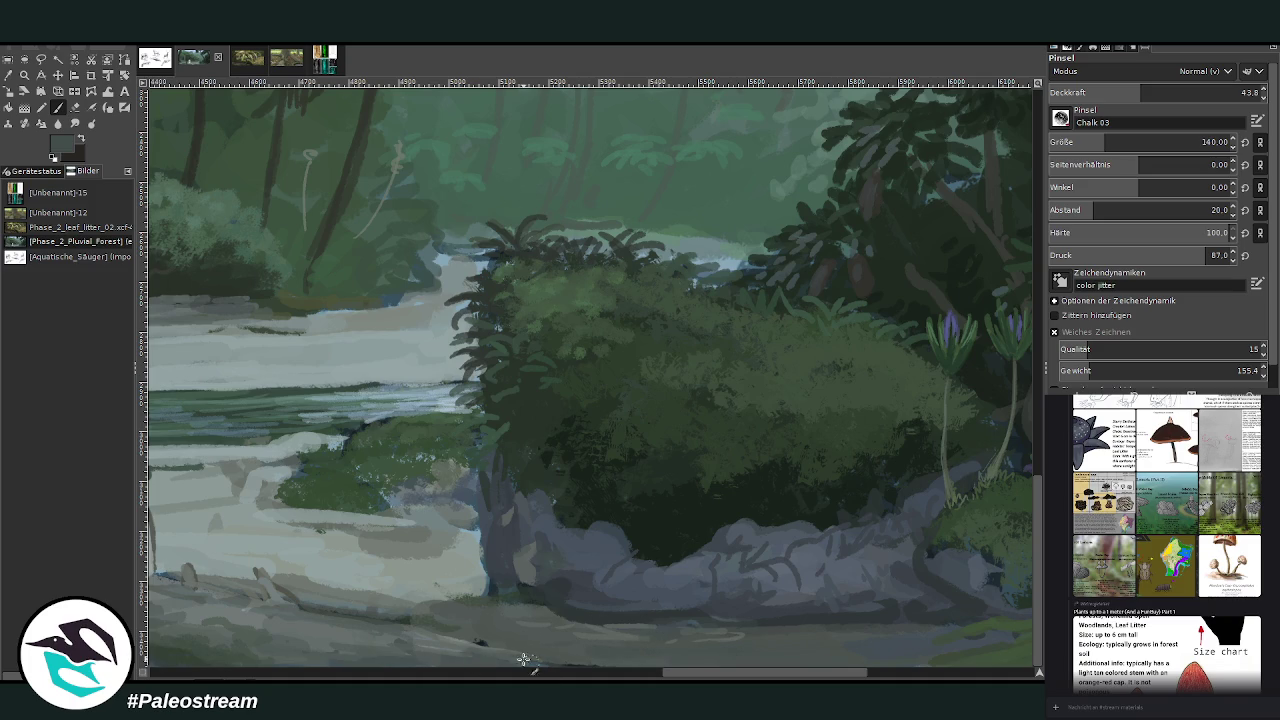
left_click_drag(761, 672, 921, 672)
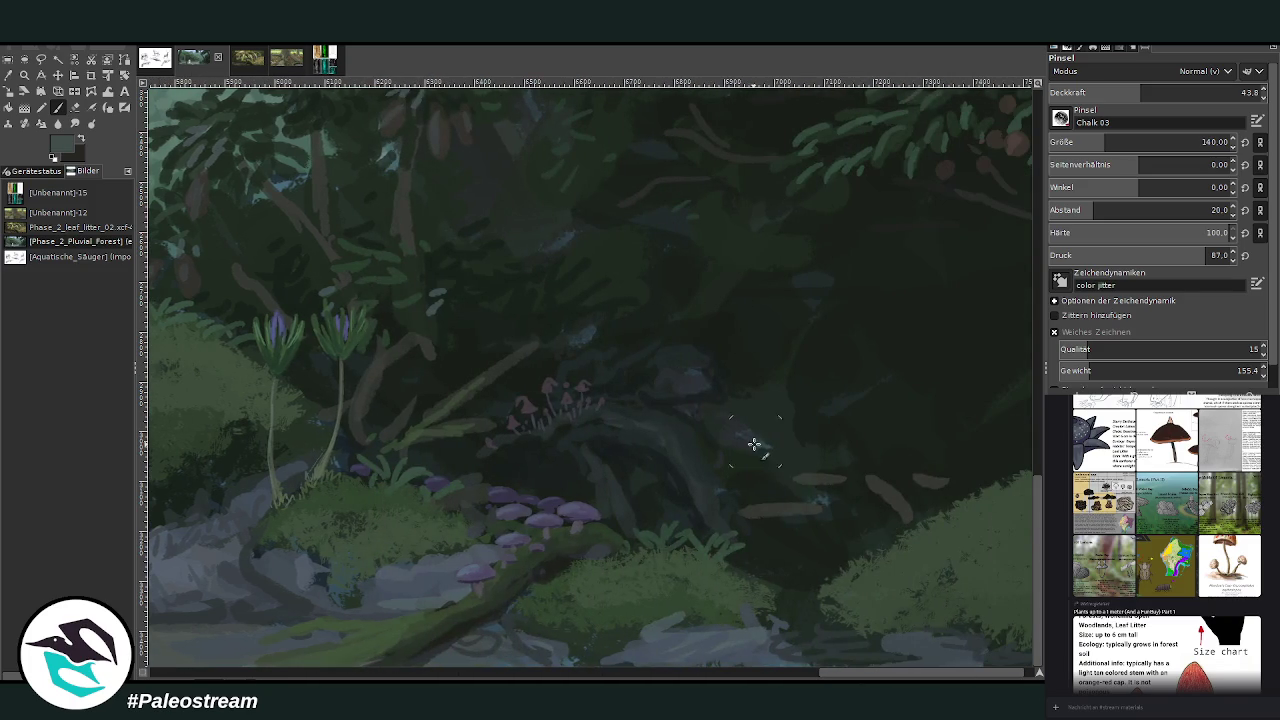
- Pick a near-black foreground colour and fit the whole forest panorama in the window
left_click(1004, 413, "ctrl")
scroll(475, 350, "down", 1)
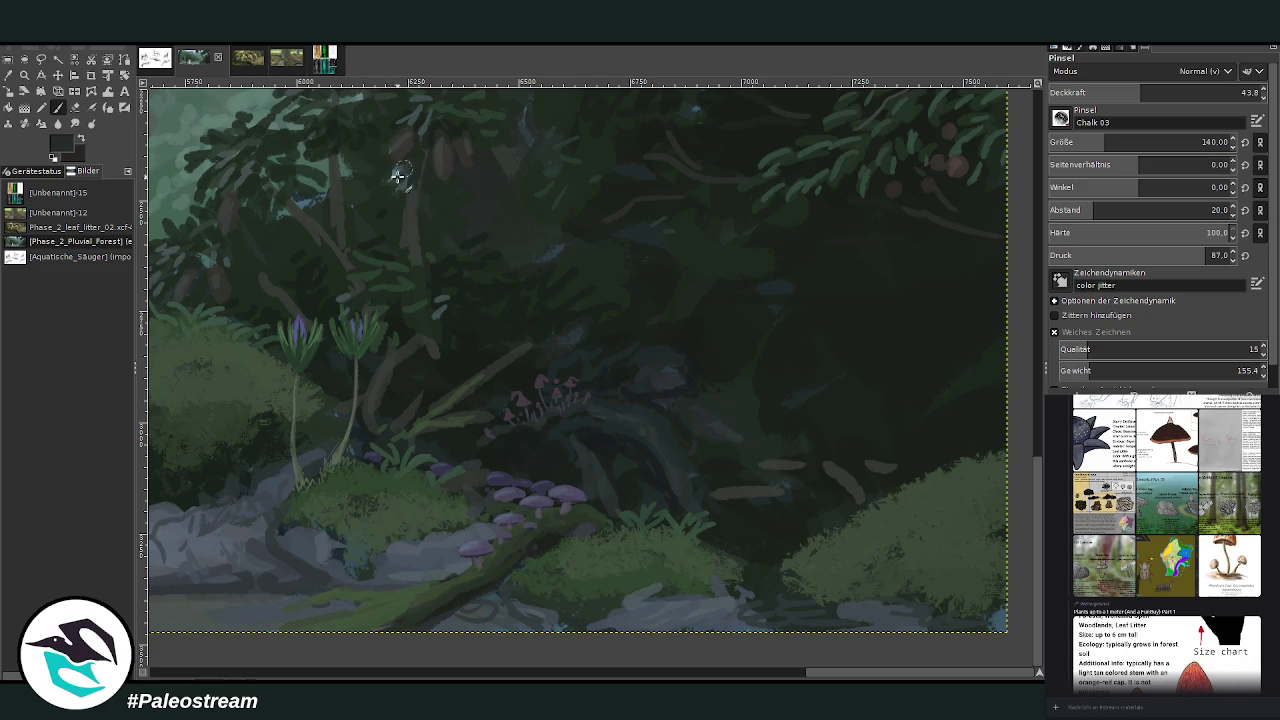
scroll(572, 531, "up", 5)
scroll(572, 531, "up", 1)
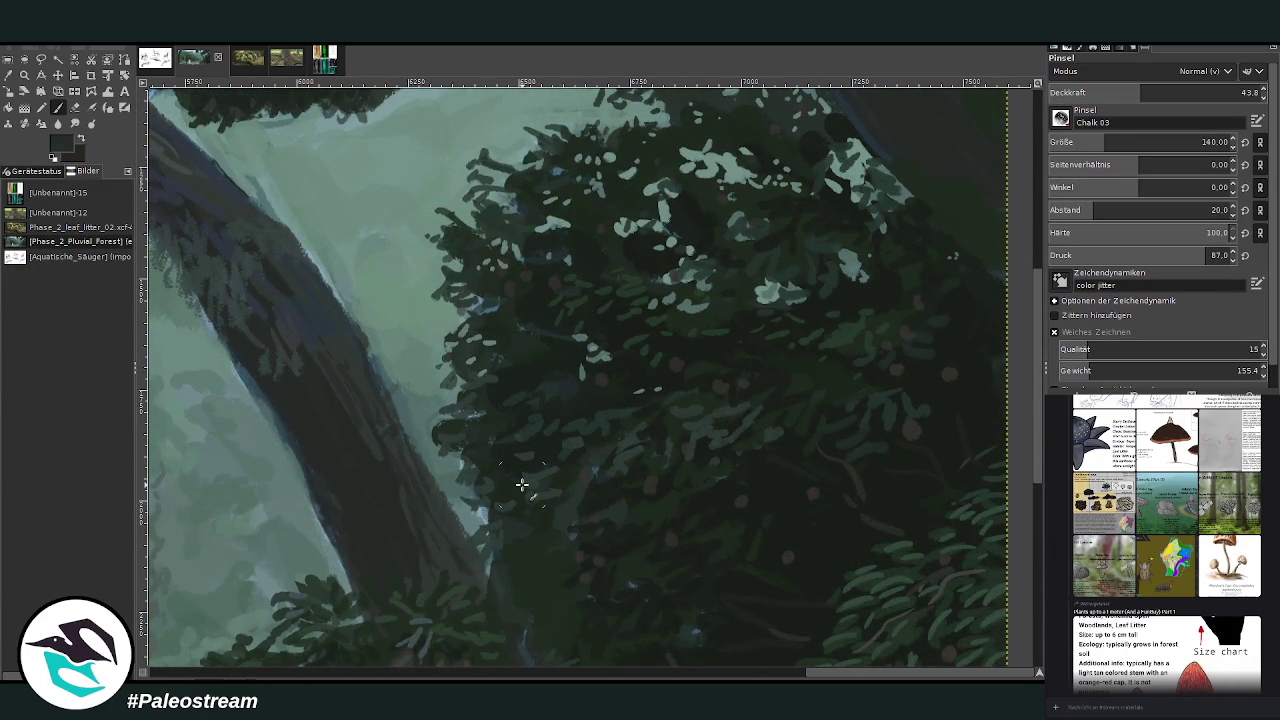
key("ctrl+shift+j")
key("z")
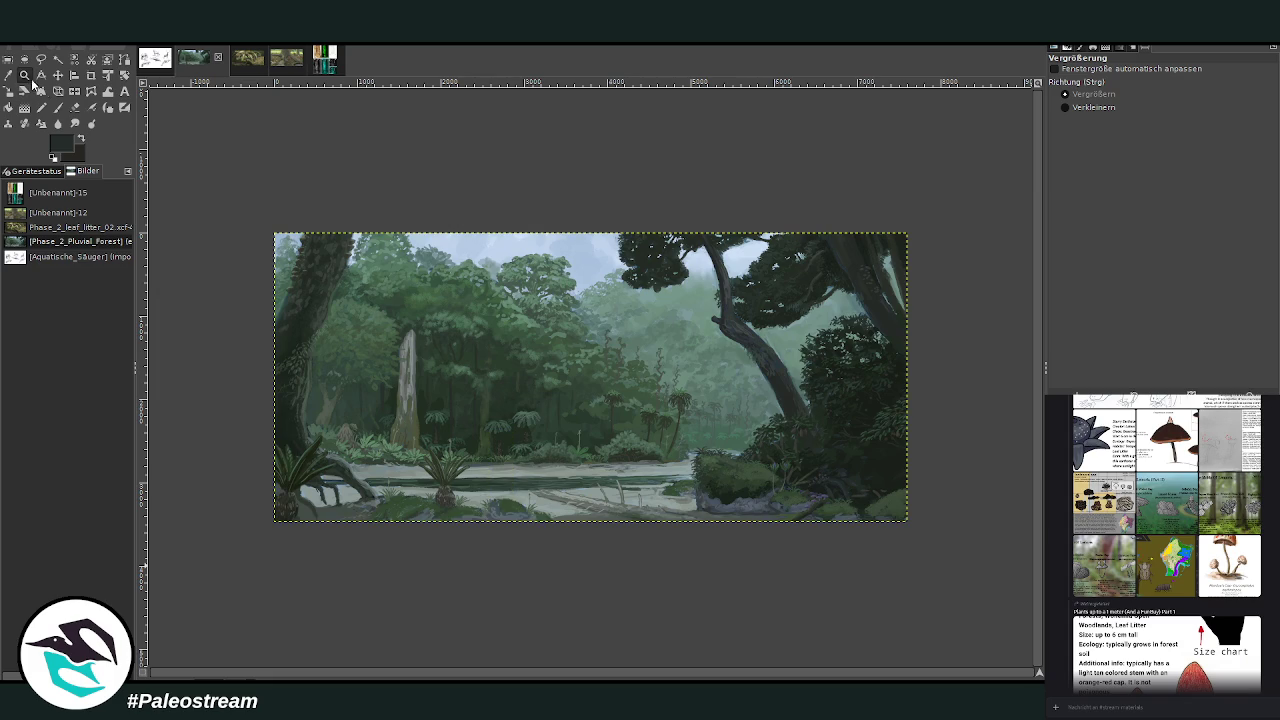
- Zoom in progressively on the central forest until the misty vines and tree ferns fill the view
left_click_drag(256, 214, 906, 556)
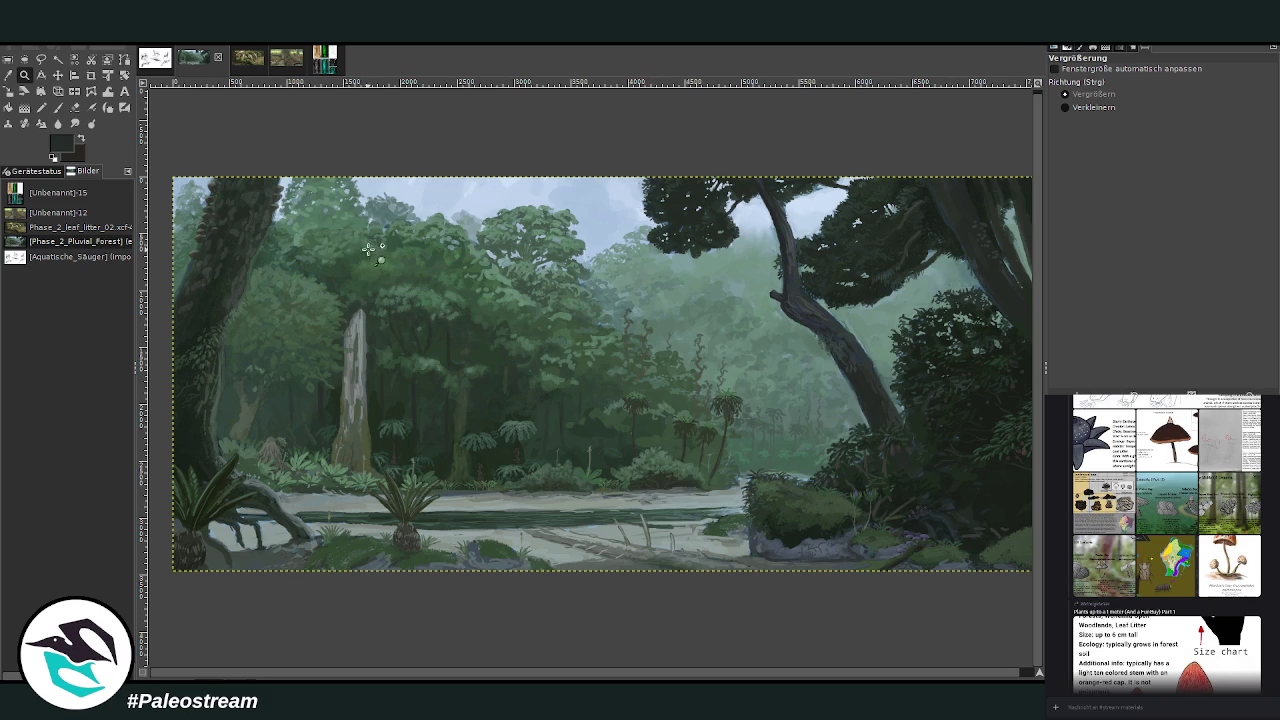
left_click_drag(446, 172, 853, 520)
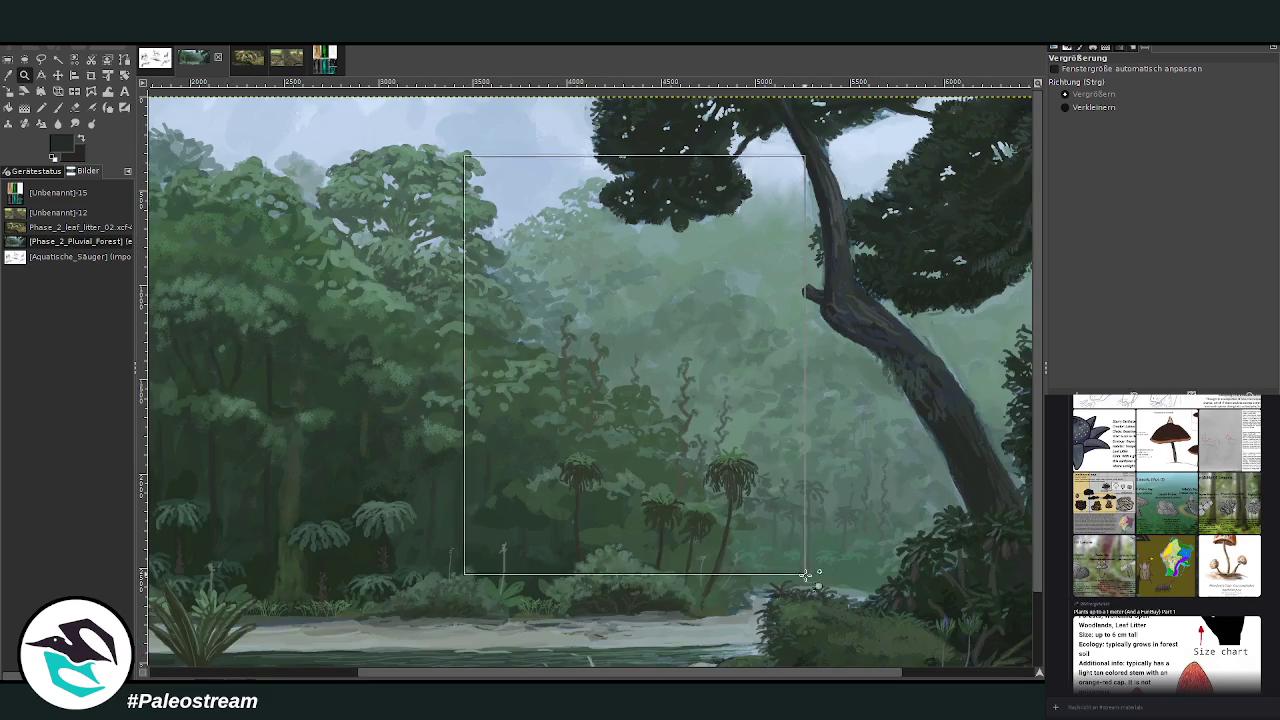
left_click_drag(466, 157, 808, 582)
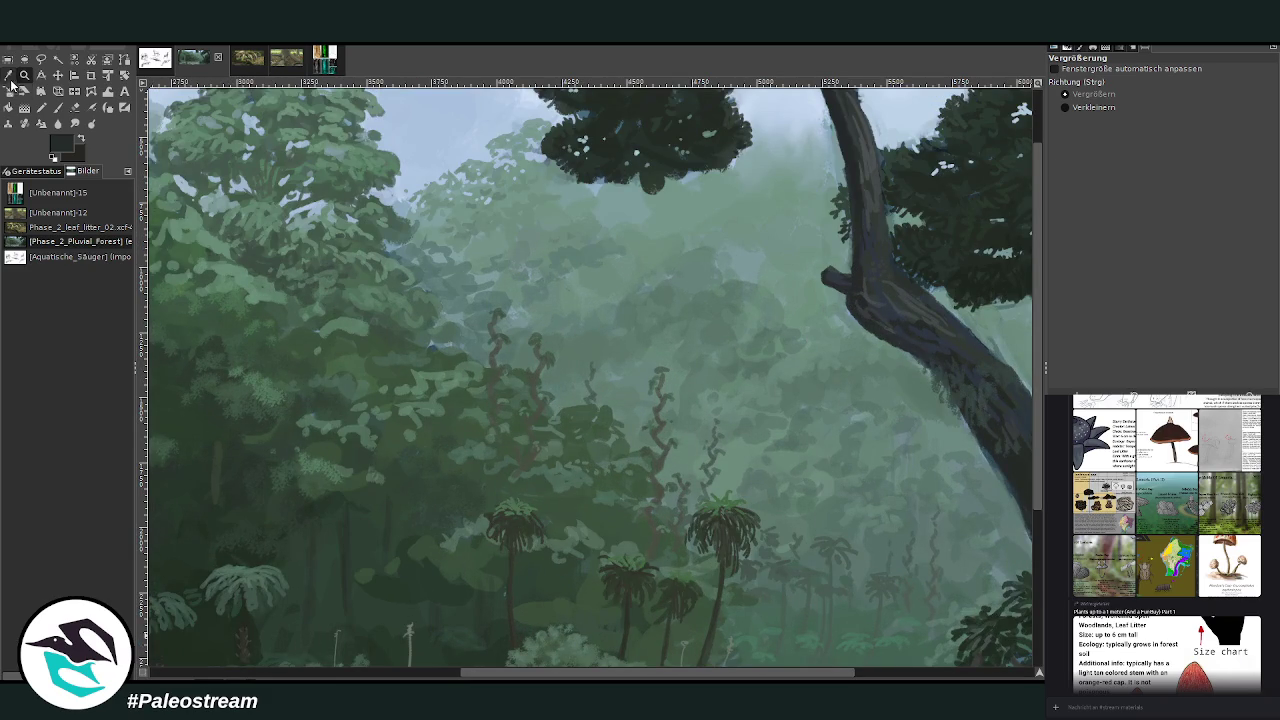
- Sample the pale sky-blue colour and brush faint mist over the mid-forest vines at 11.4 opacity
left_click(8, 75)
left_click(478, 140)
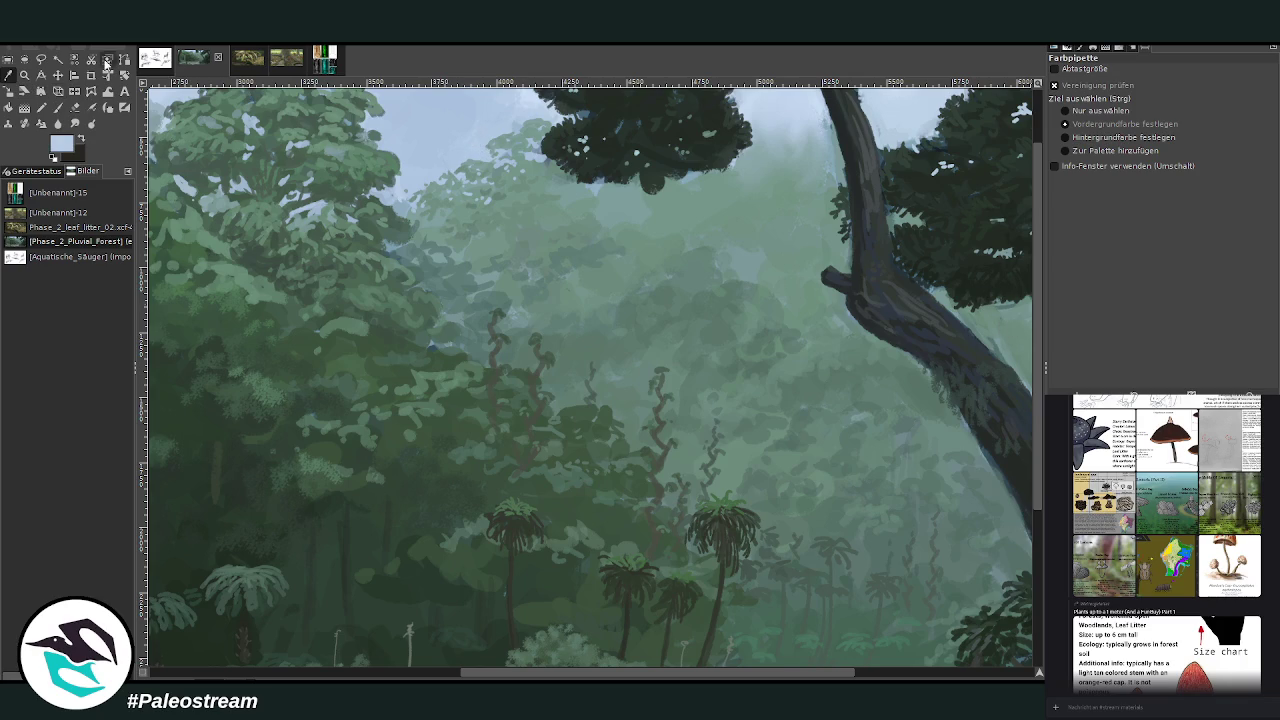
left_click(57, 107)
left_click_drag(1135, 97, 1105, 97)
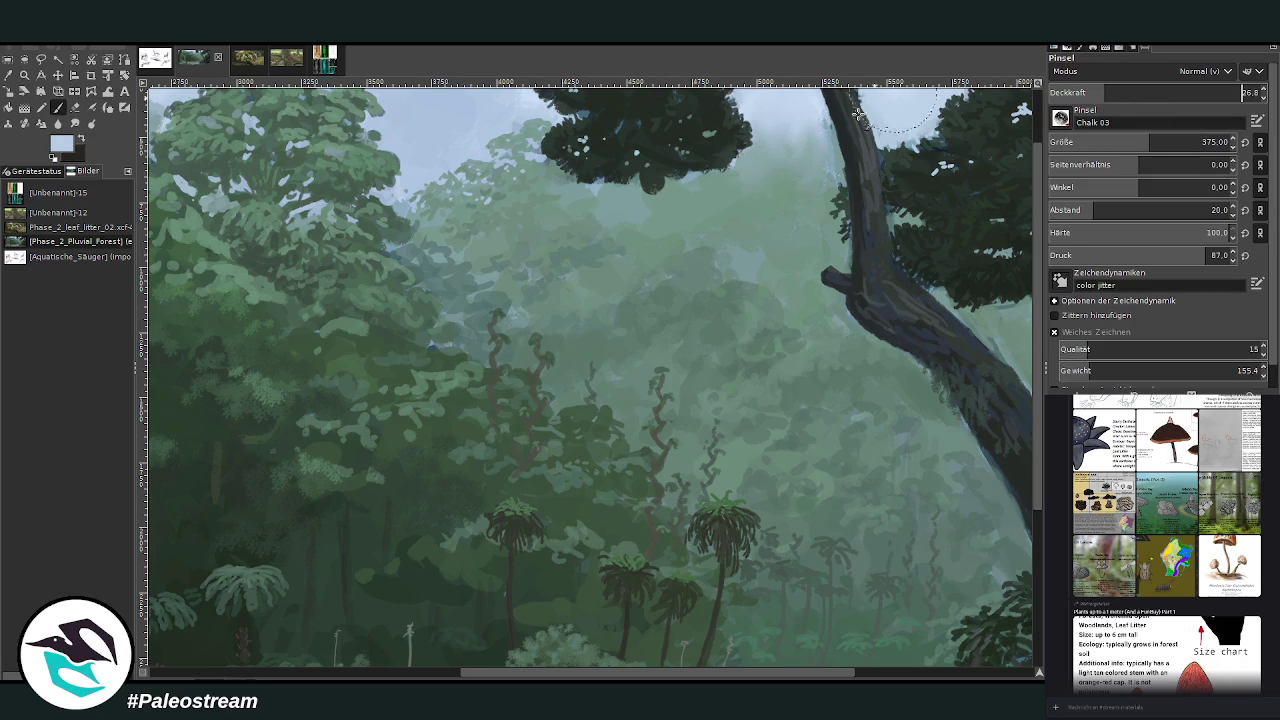
left_click(1074, 92)
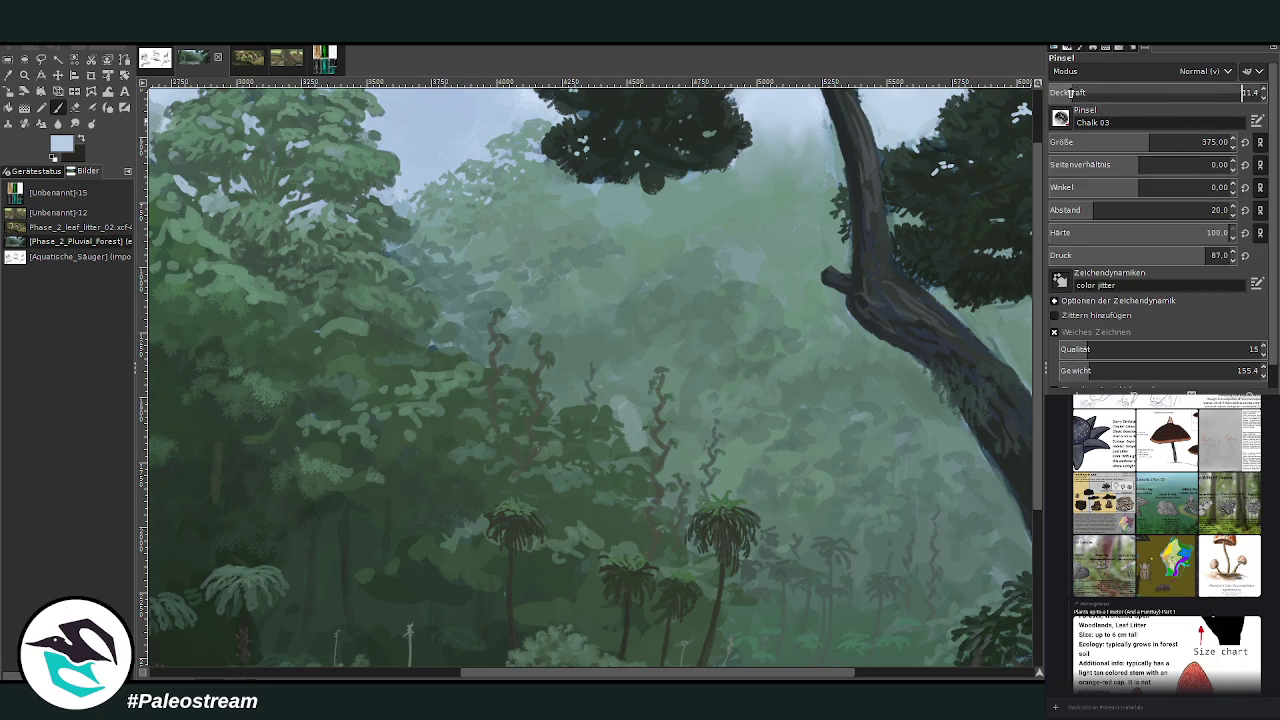
left_click(656, 491)
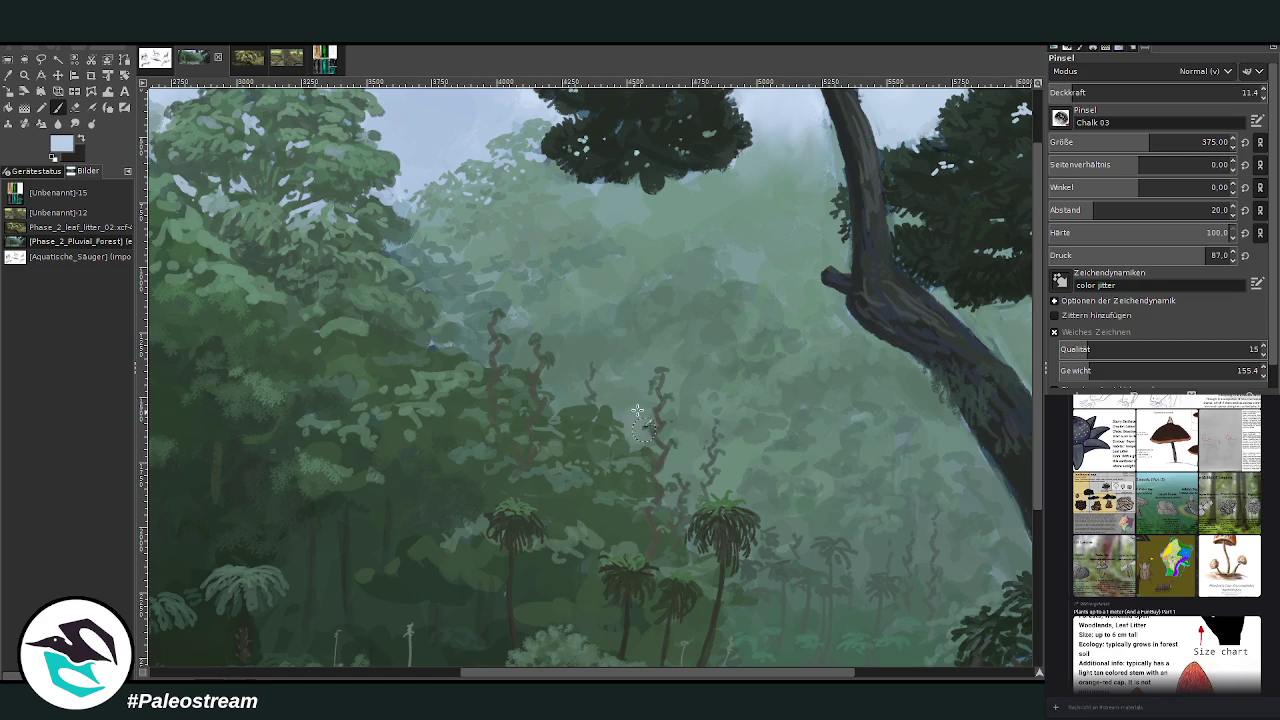
mouse_move(586, 380)
left_mouse_down()
mouse_move(778, 420)
mouse_move(635, 405)
mouse_move(680, 388)
left_mouse_up()
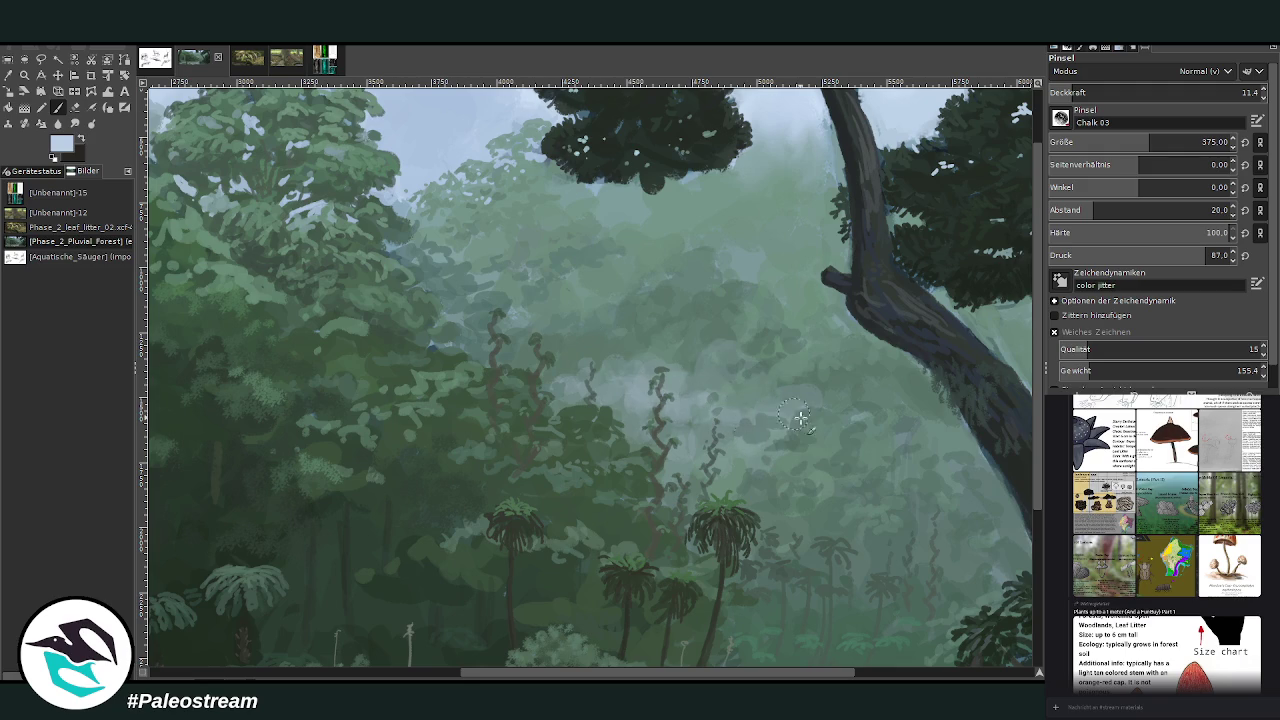
key("s")
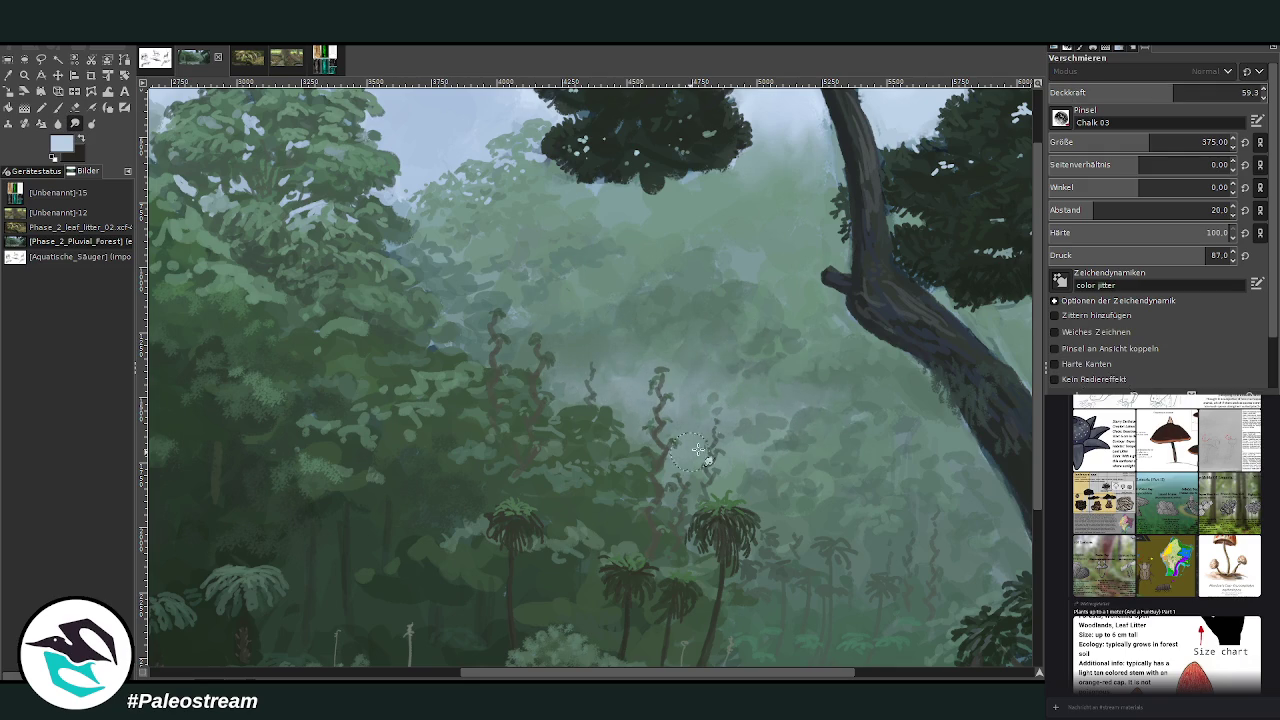
- Fit the painting in view and dab soft dark shading at a tree trunk's base
key("shift+ctrl+j")
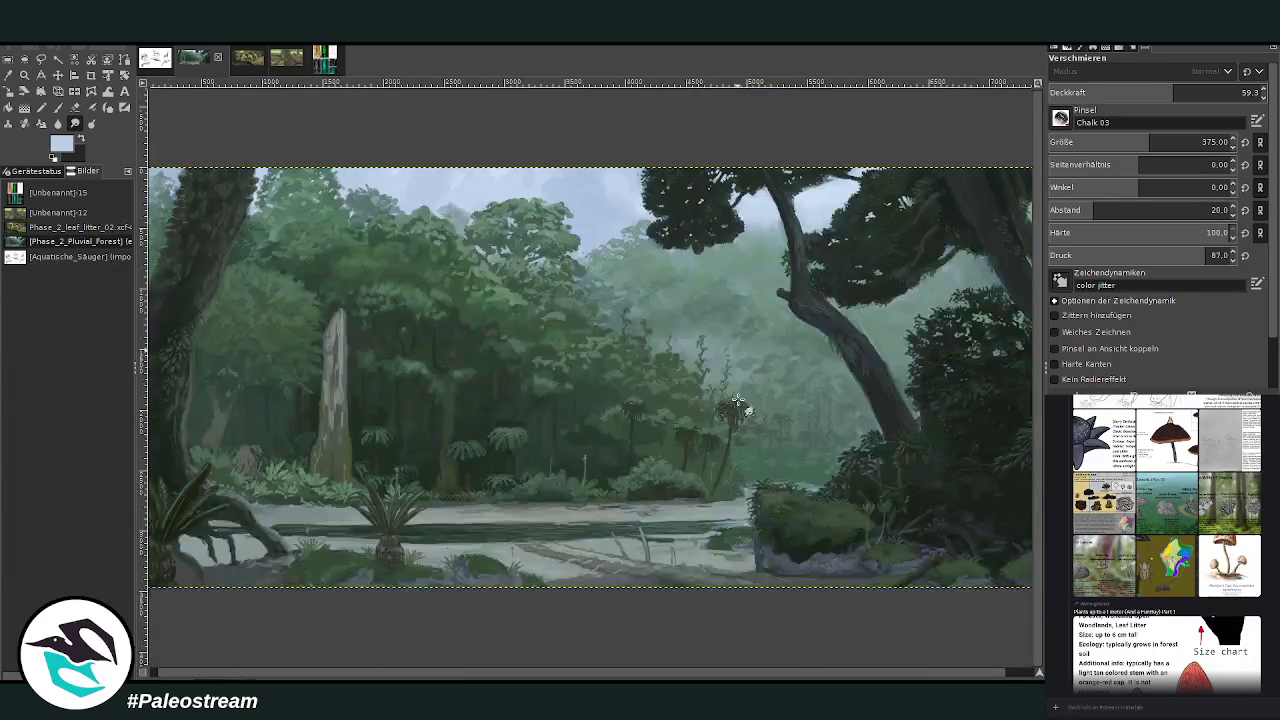
key("minus")
key("minus")
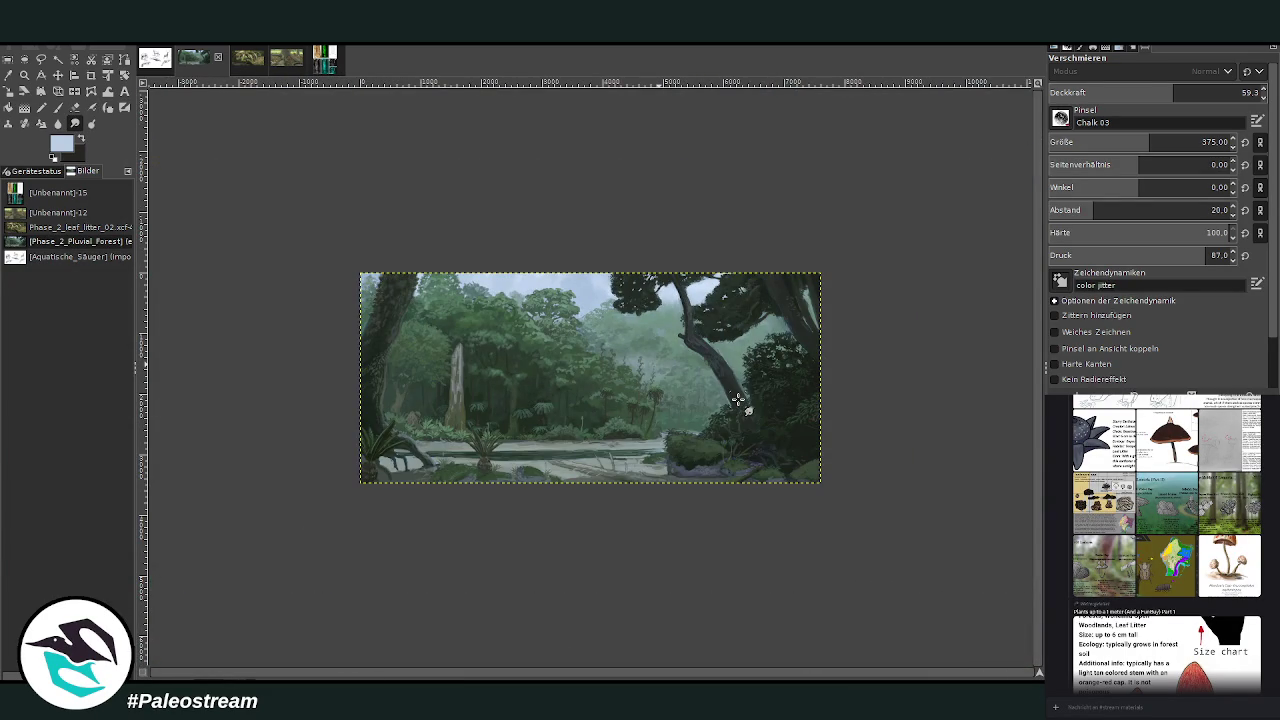
left_click(24, 75)
left_click(343, 224)
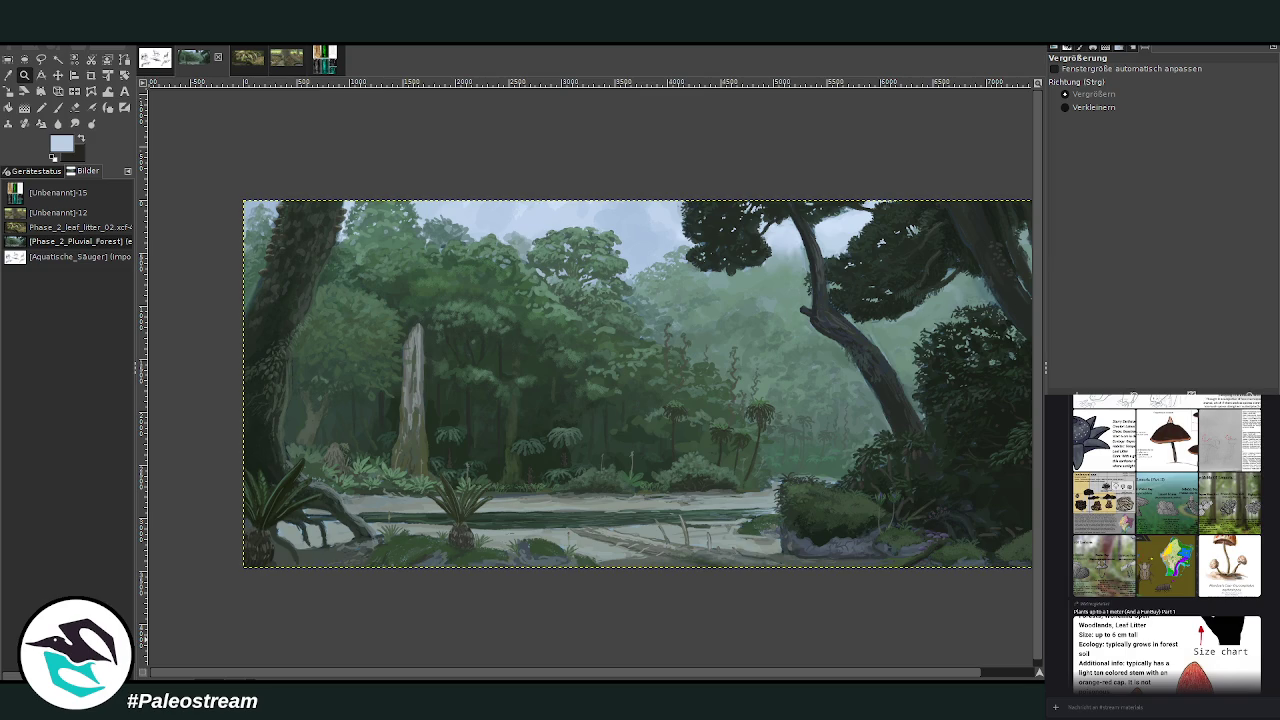
left_click(58, 106)
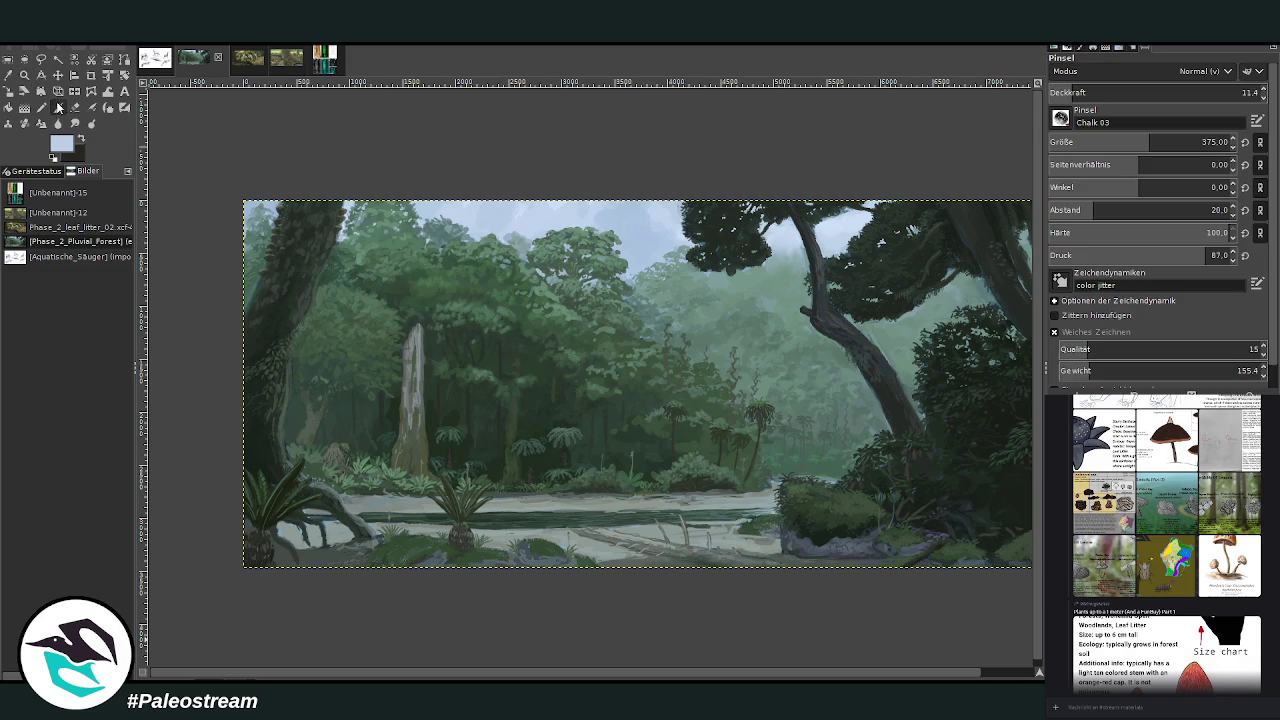
left_click(340, 429)
scroll(536, 678, "right", 2)
- Zoom in on the misty canopy along the painting's top edge
key("z")
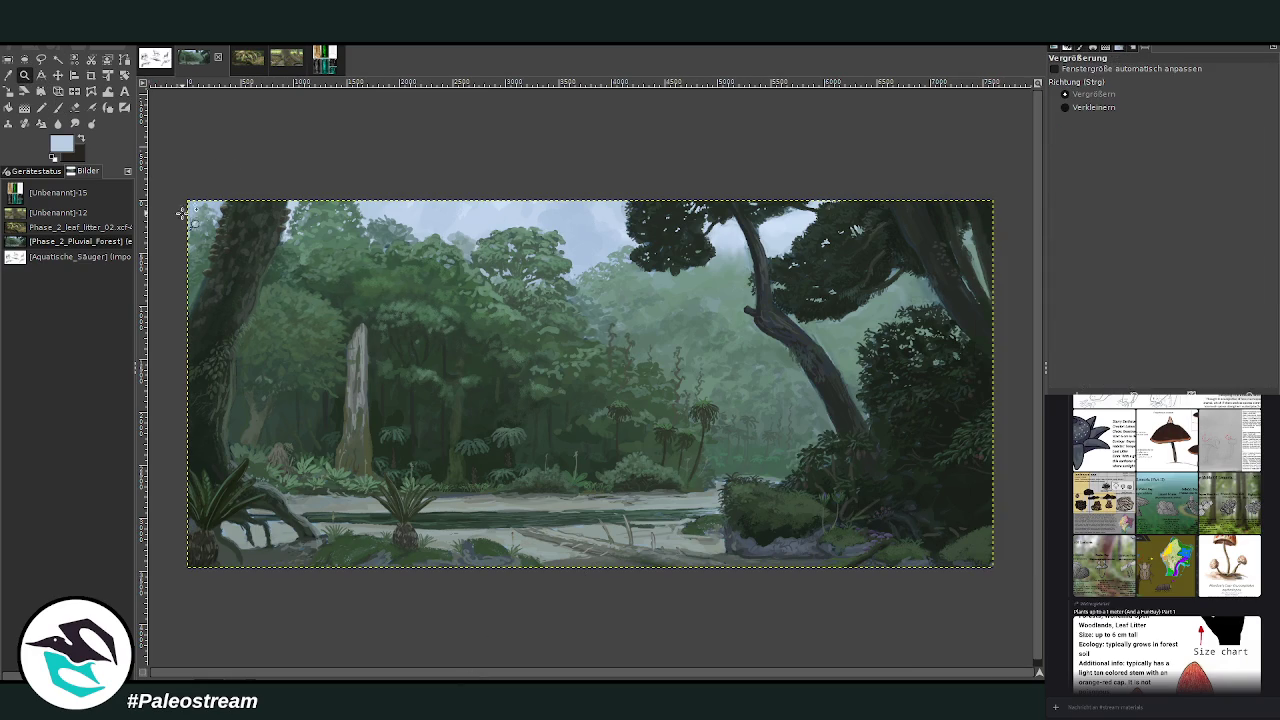
left_click_drag(180, 213, 997, 583)
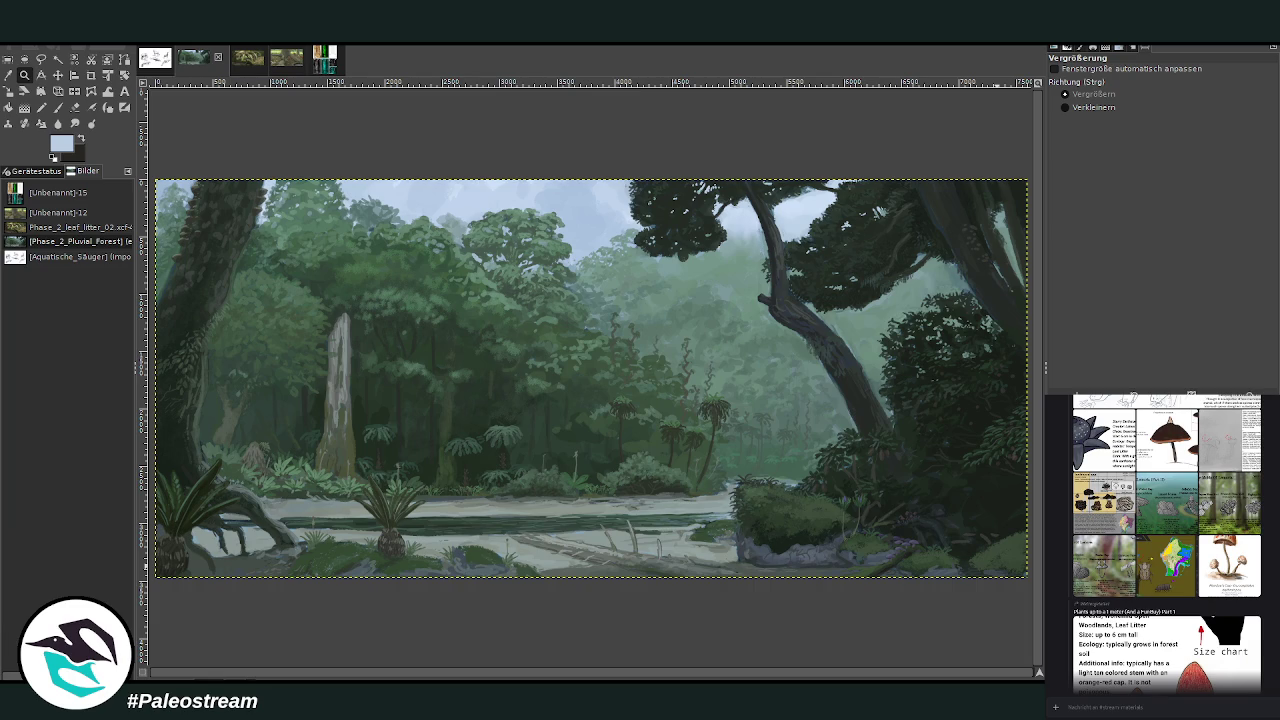
key("m")
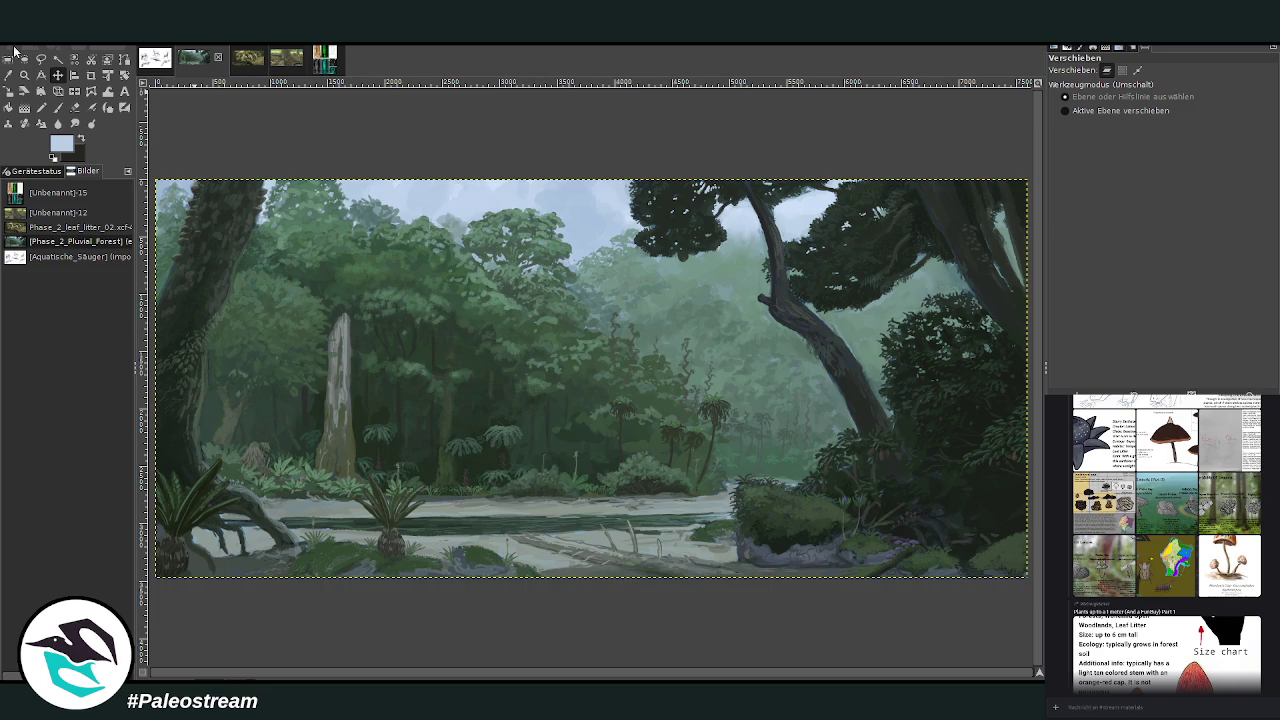
left_click(24, 74)
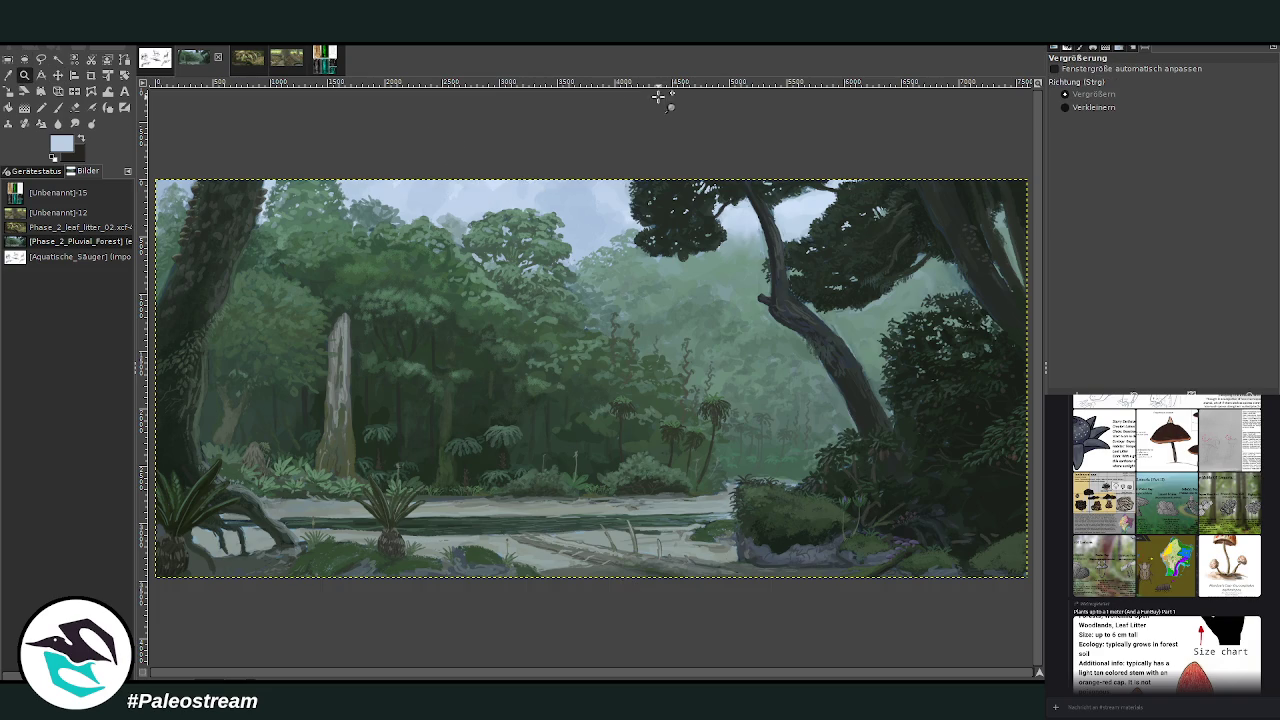
left_click_drag(400, 134, 568, 280)
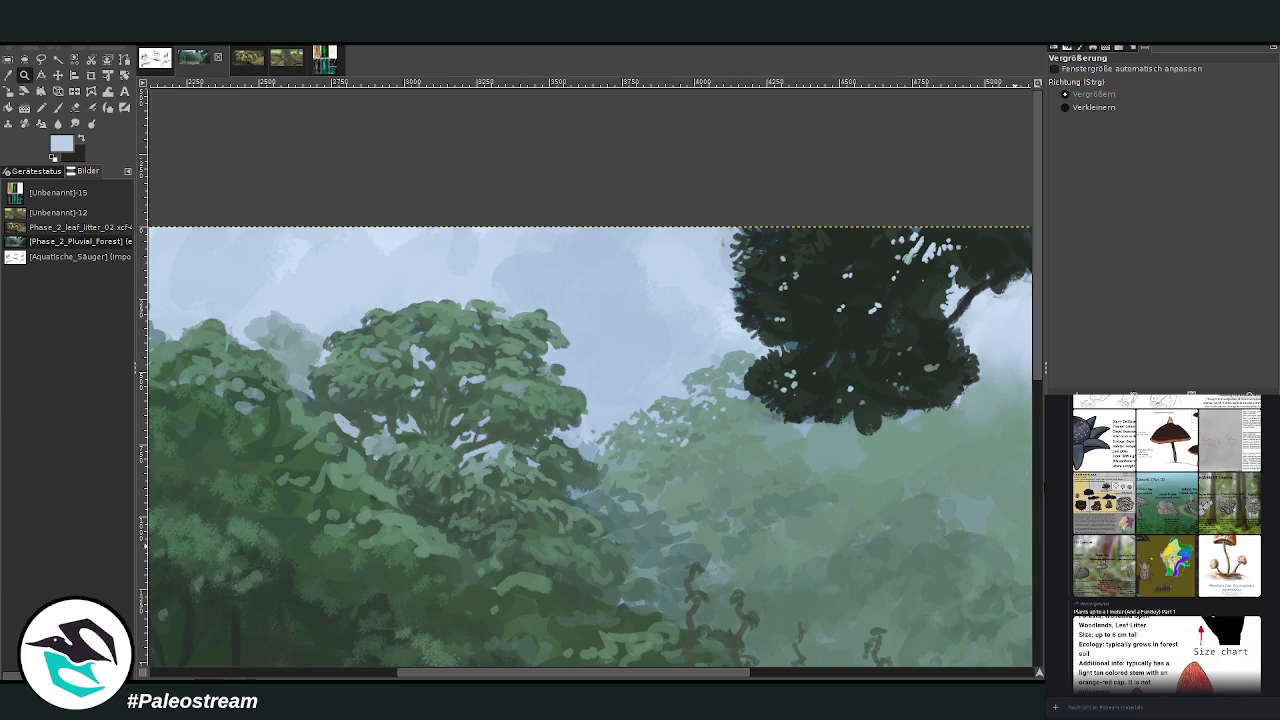
- Switch to the Smudge tool and shrink its brush size to 129
left_click(74, 123)
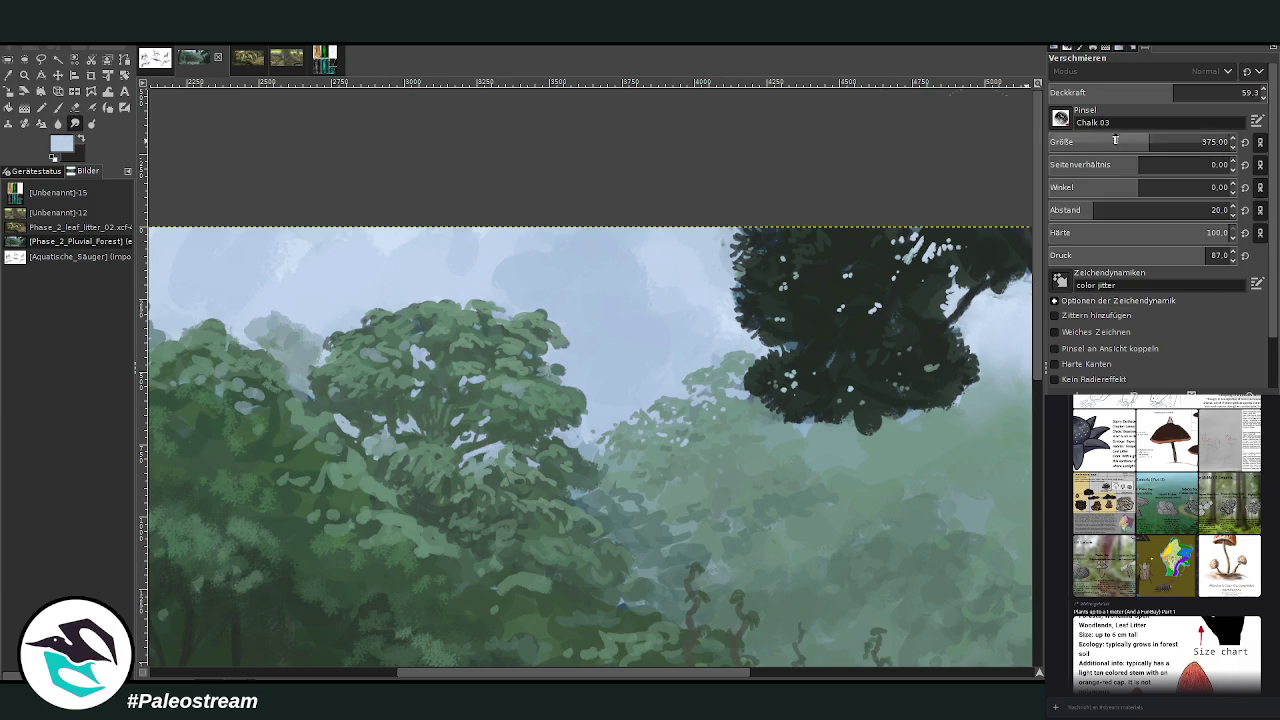
left_click_drag(1117, 138, 1201, 141)
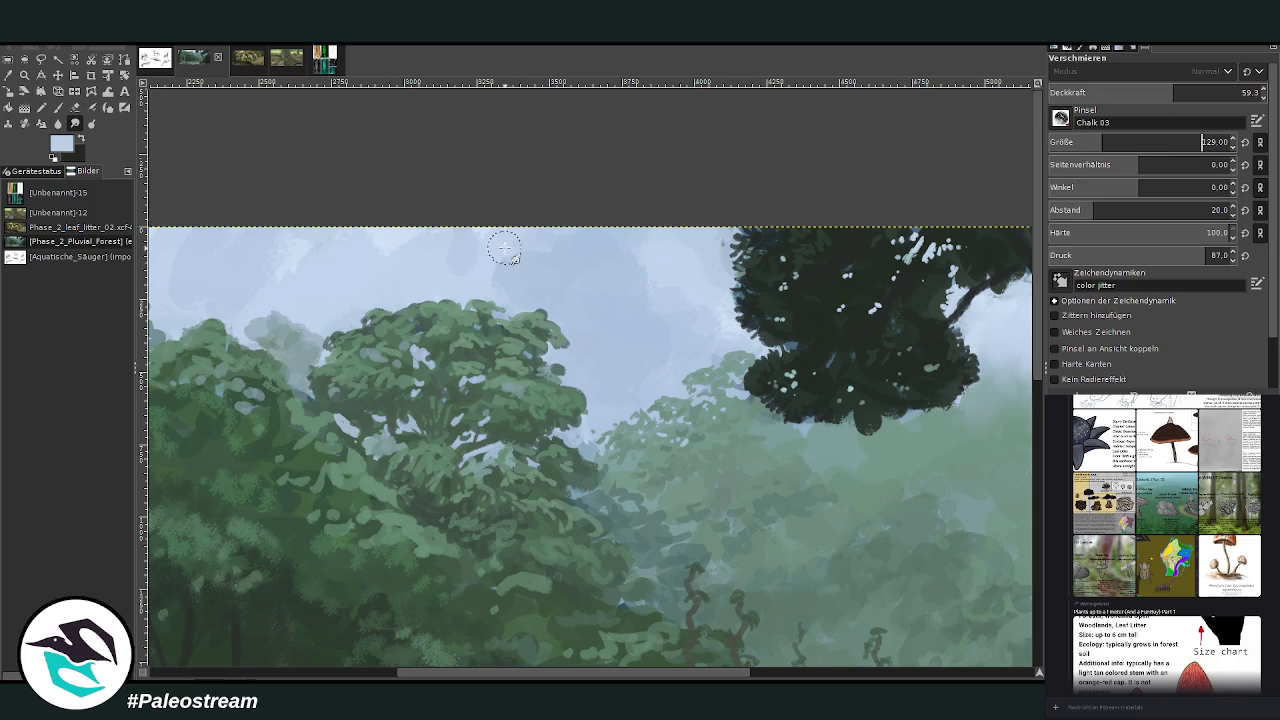